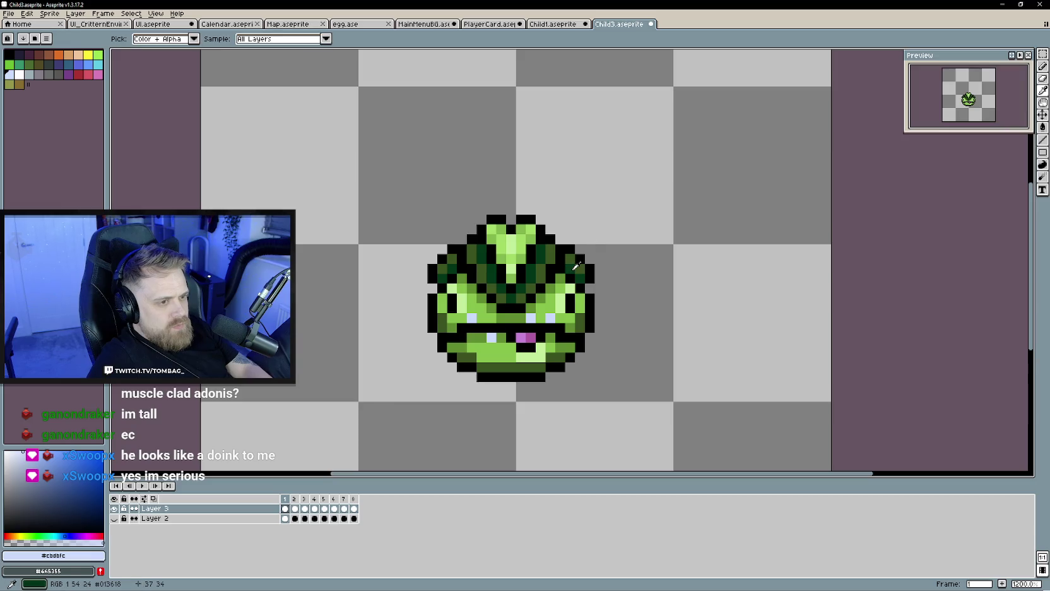
# Pick the frog's dark green and try a diagonal shading stroke on frame 2, then undo it.
pyautogui.keyDown('alt'); pyautogui.click(579, 256); pyautogui.keyUp('alt')
pyautogui.press('Right')
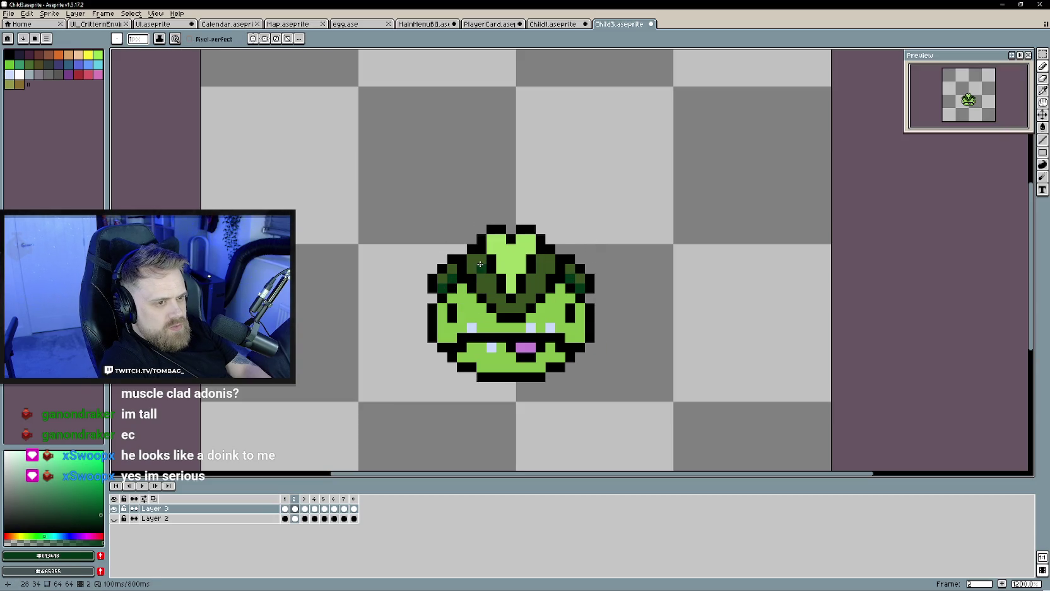
pyautogui.moveTo(479, 267); pyautogui.dragTo(502, 301)
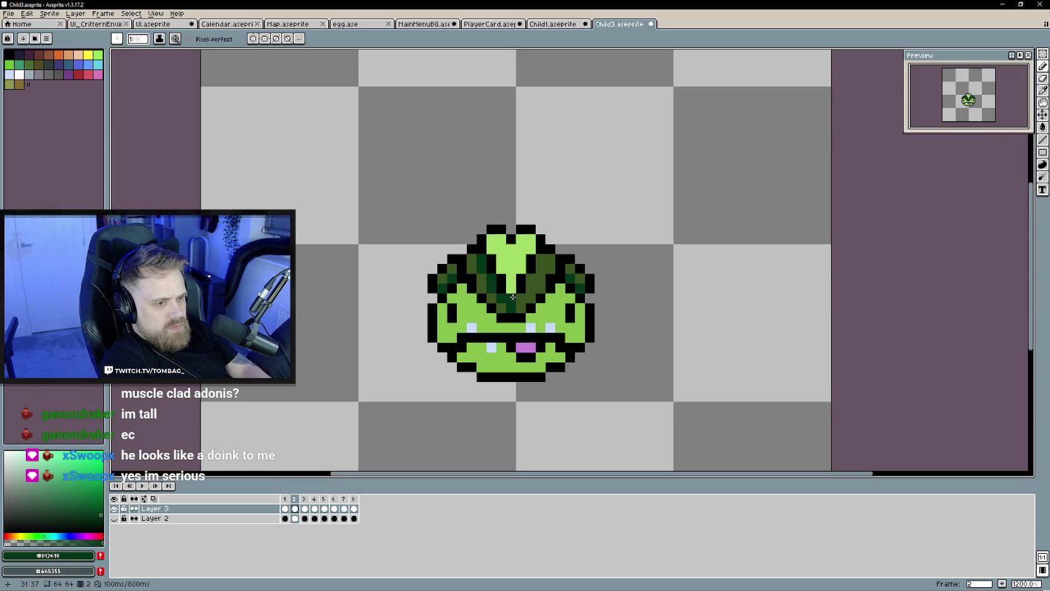
pyautogui.hotkey('ctrl', 'z')
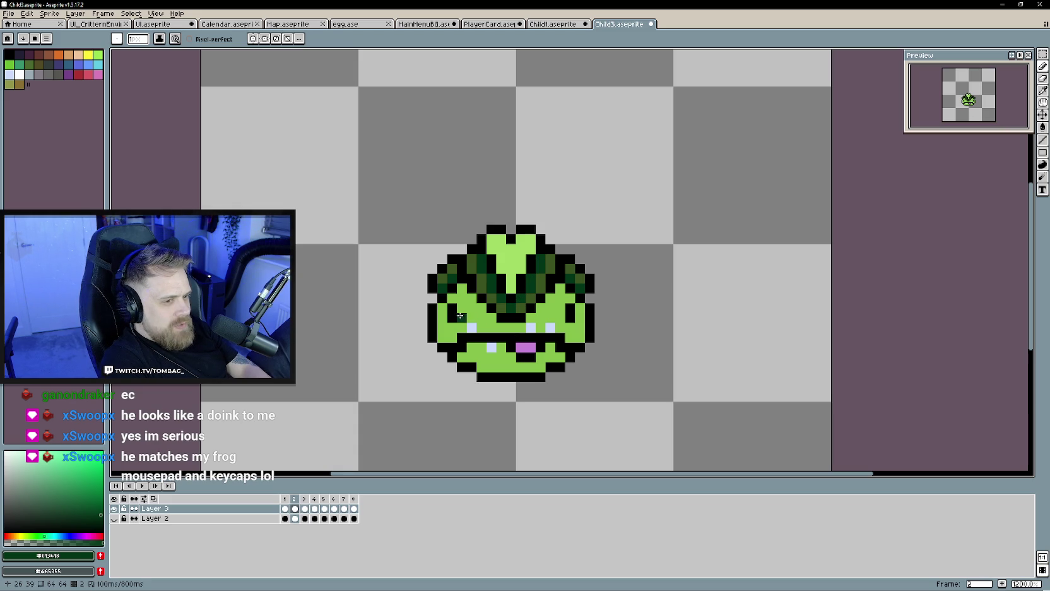
# On frame 3, shade both ears and the head right of the light-green V dark green.
pyautogui.press('Right')
pyautogui.click(445, 286)
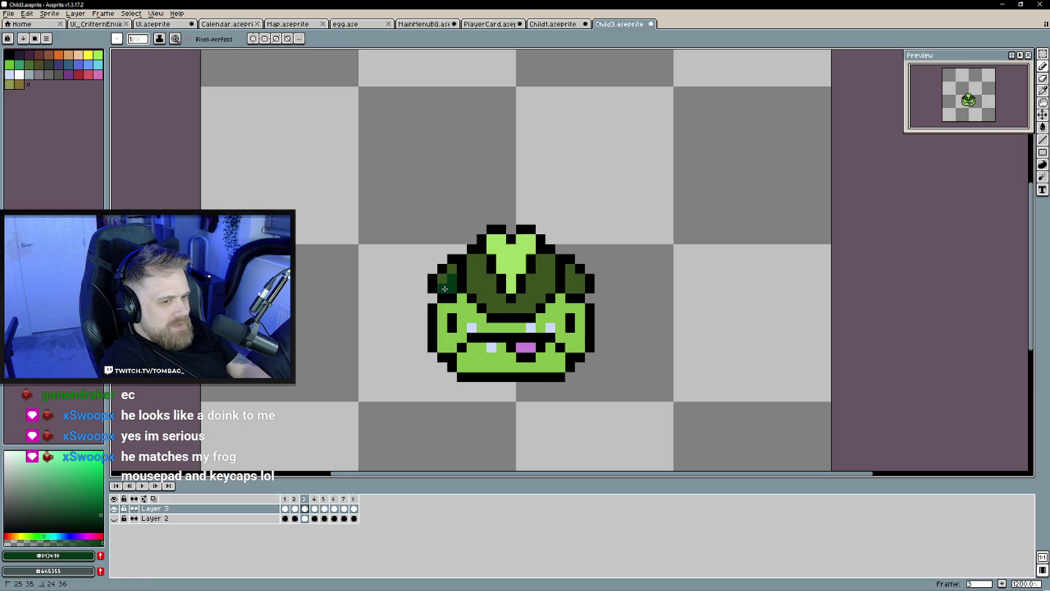
pyautogui.click(571, 285)
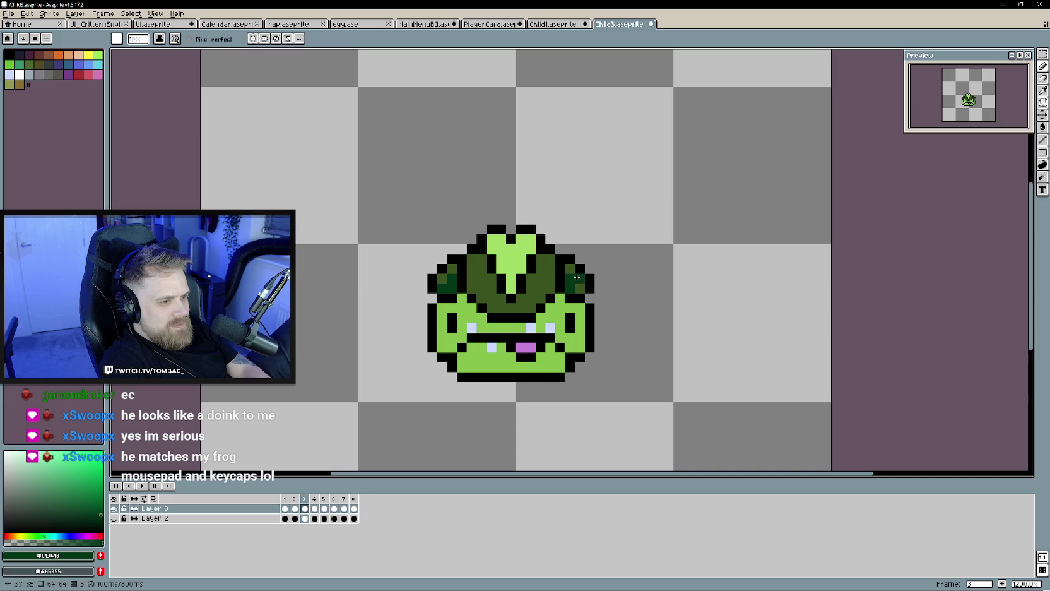
pyautogui.moveTo(541, 268); pyautogui.dragTo(531, 283)
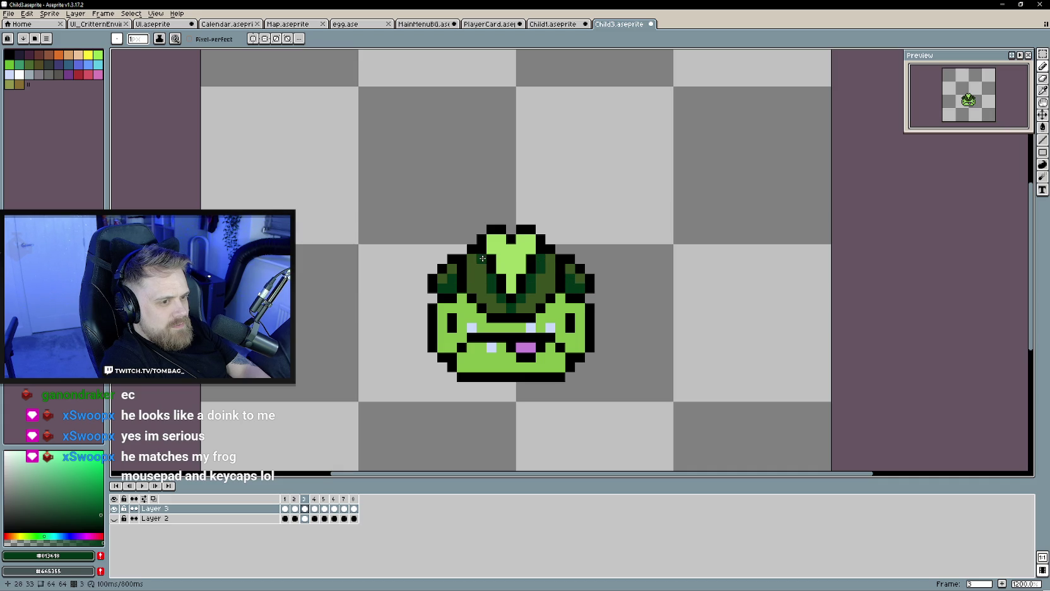
pyautogui.press('Right')
# Shade the head, head spikes and left-centre body dark green on frames 4 and 5.
pyautogui.moveTo(489, 291)
pyautogui.mouseDown()
pyautogui.moveTo(516, 316)
pyautogui.moveTo(534, 285)
pyautogui.moveTo(579, 289)
pyautogui.mouseUp()
pyautogui.moveTo(452, 289)
pyautogui.mouseDown()
pyautogui.moveTo(452, 279)
pyautogui.moveTo(435, 297)
pyautogui.mouseUp()
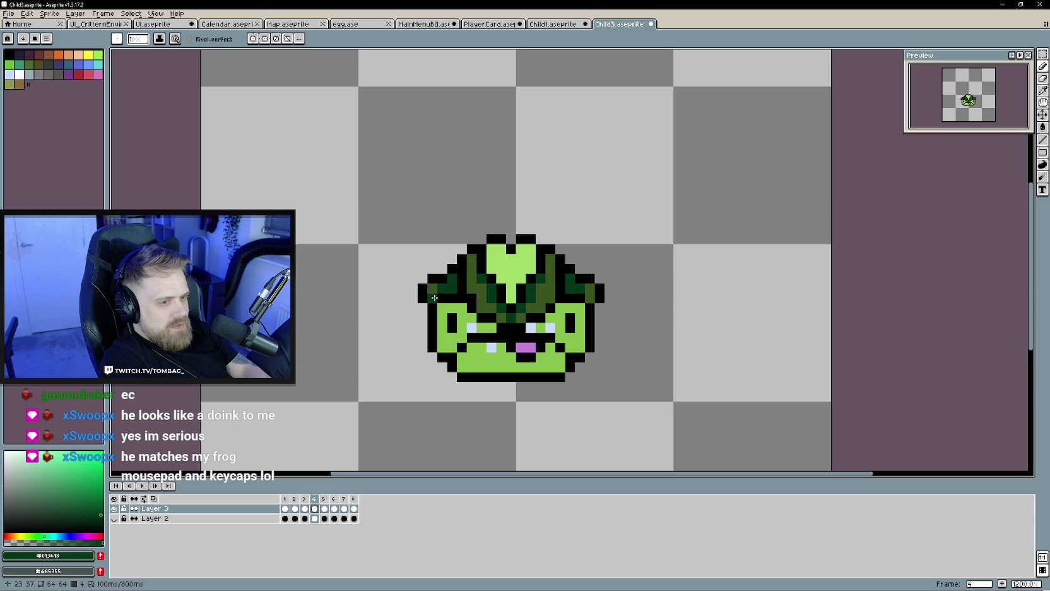
pyautogui.press('Right')
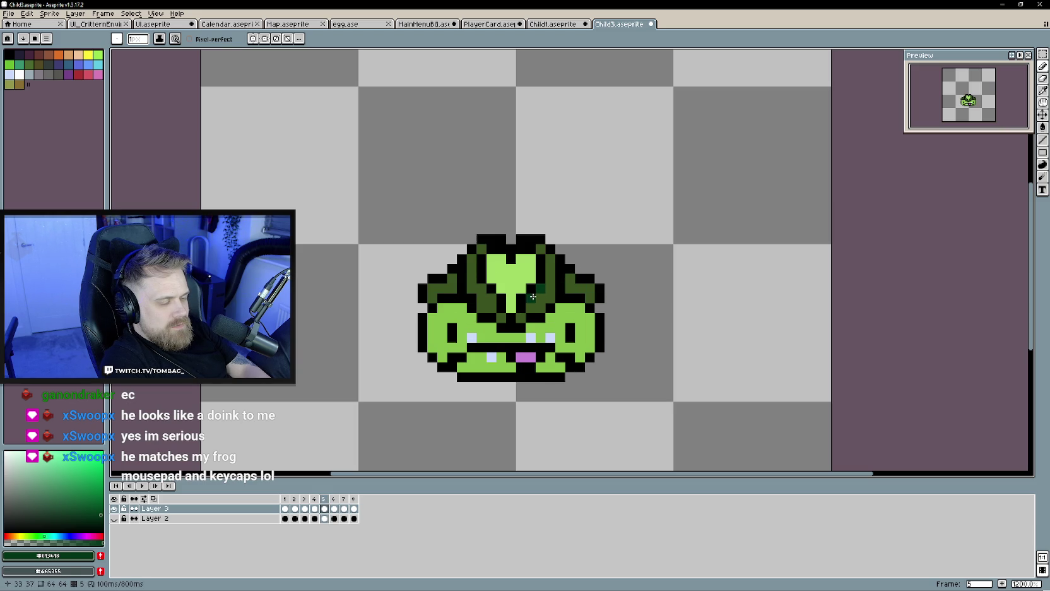
pyautogui.moveTo(500, 310); pyautogui.dragTo(483, 288)
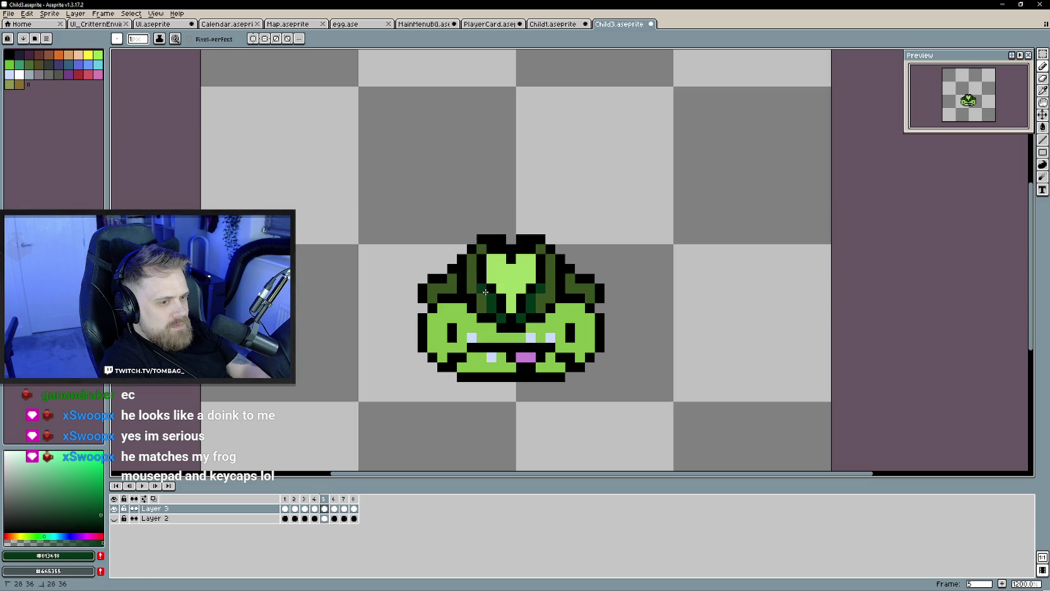
pyautogui.moveTo(567, 281); pyautogui.dragTo(591, 296)
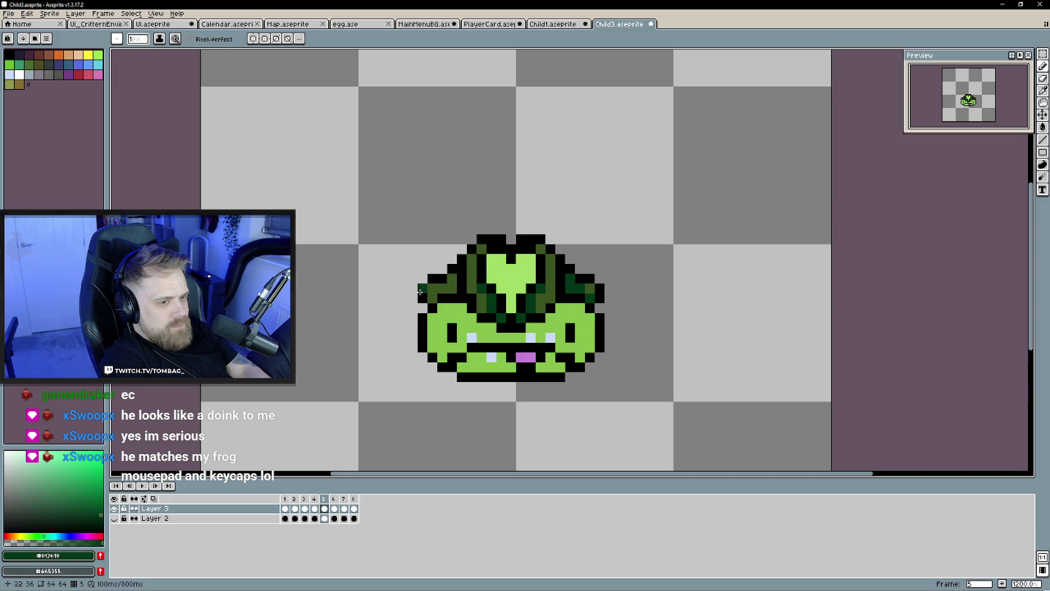
pyautogui.moveTo(452, 279)
pyautogui.mouseDown()
pyautogui.moveTo(434, 298)
pyautogui.moveTo(487, 284)
pyautogui.moveTo(500, 308)
pyautogui.moveTo(539, 281)
pyautogui.moveTo(590, 298)
pyautogui.moveTo(449, 287)
pyautogui.moveTo(431, 298)
pyautogui.mouseUp()
# Shade the head sides and centre spike on frame 7, and two lower-face pixels on frame 8.
pyautogui.press('Right')
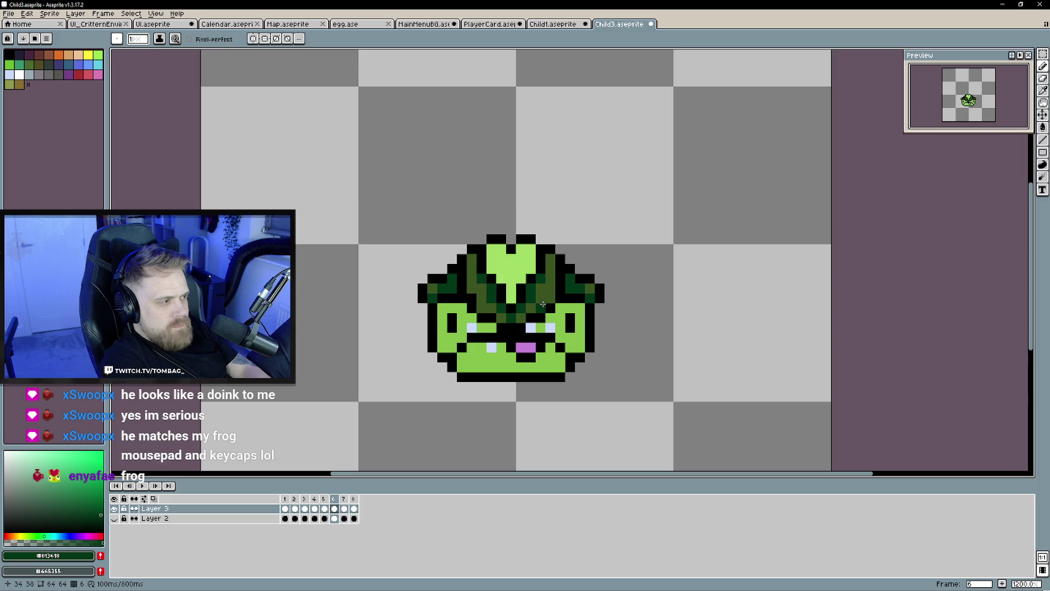
pyautogui.press('Right')
pyautogui.moveTo(483, 257)
pyautogui.mouseDown()
pyautogui.moveTo(501, 298)
pyautogui.moveTo(521, 298)
pyautogui.moveTo(541, 256)
pyautogui.moveTo(580, 289)
pyautogui.mouseUp()
pyautogui.click(569, 288)
pyautogui.moveTo(462, 288); pyautogui.dragTo(442, 281)
pyautogui.click(442, 290)
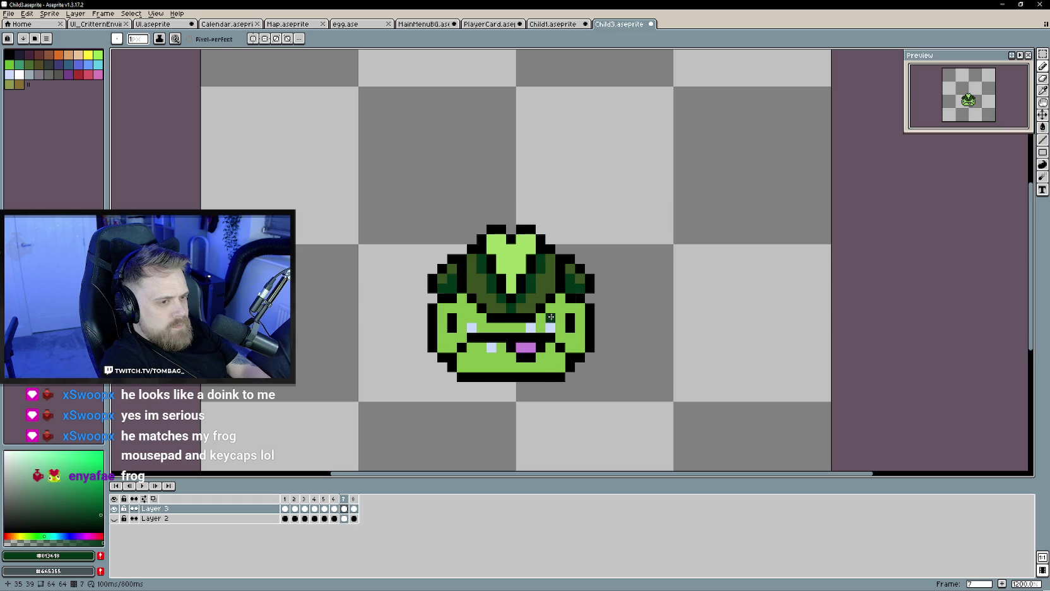
pyautogui.press('Right')
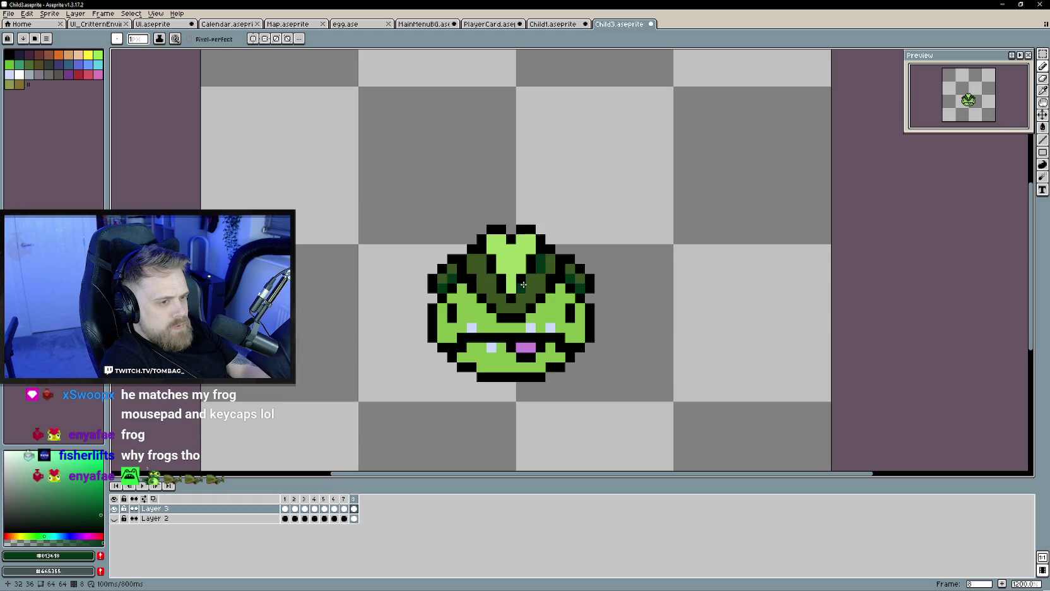
pyautogui.moveTo(521, 298); pyautogui.dragTo(508, 308)
# Flip back and forth through the opening frames to review, then choose light green #58e230.
pyautogui.press('Right')
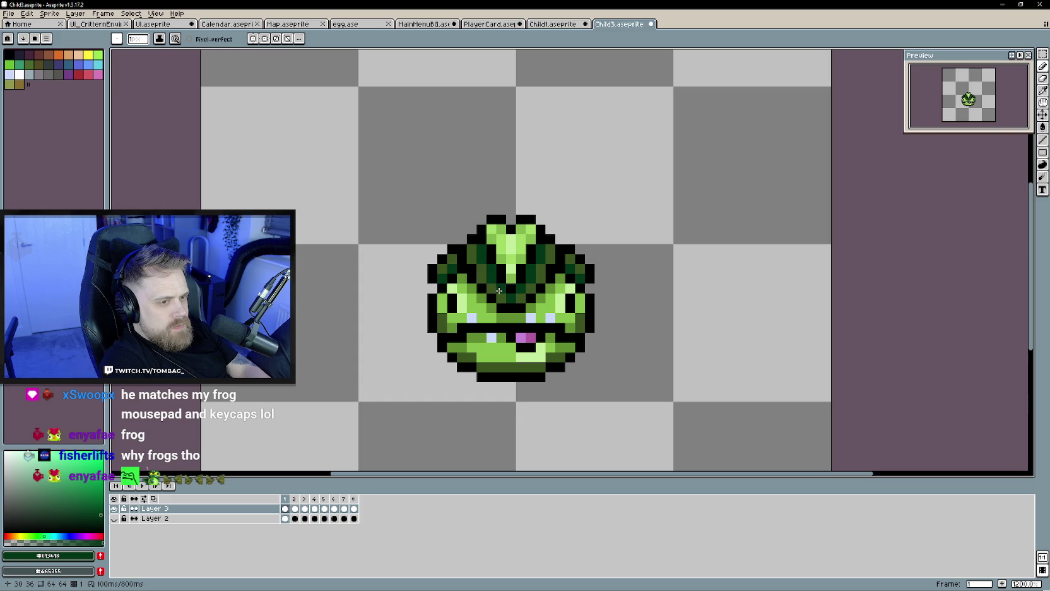
pyautogui.press('Right')
pyautogui.press('Right')
pyautogui.press('Left')
pyautogui.press('Left')
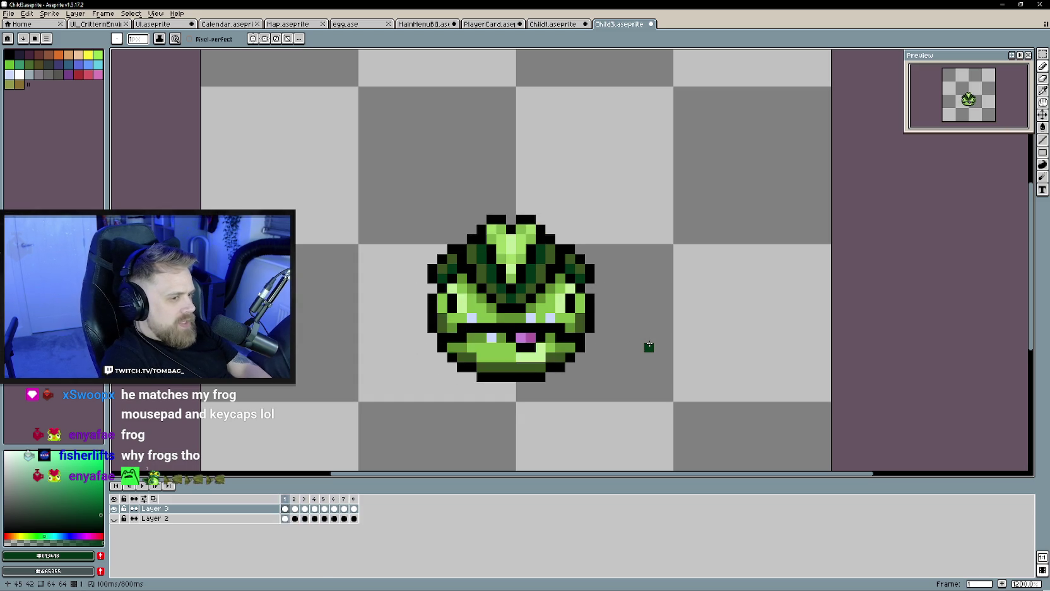
pyautogui.press('Right')
pyautogui.press('Right')
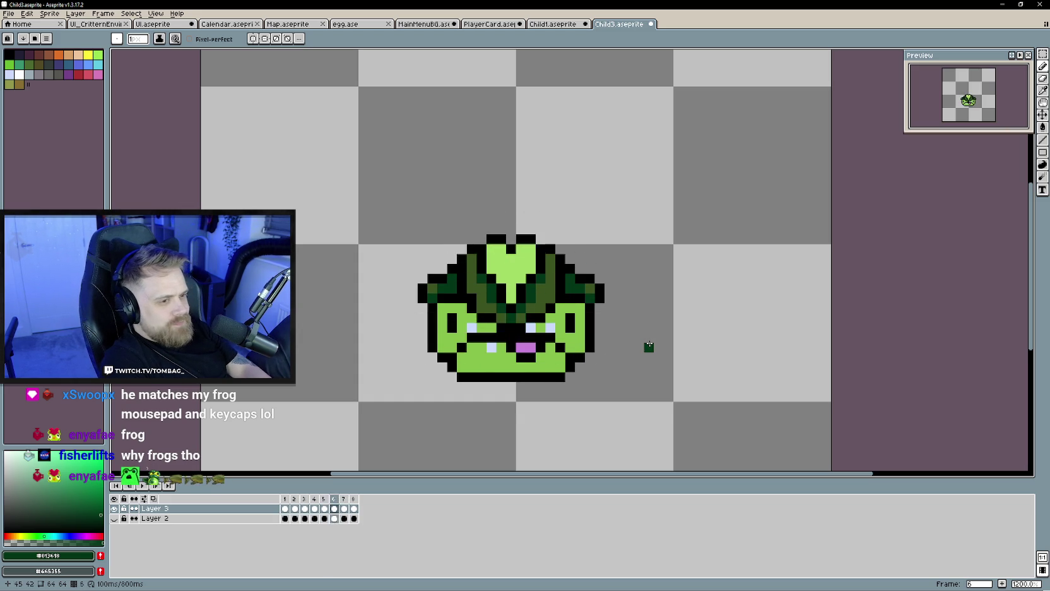
pyautogui.press('Left')
pyautogui.press('Left')
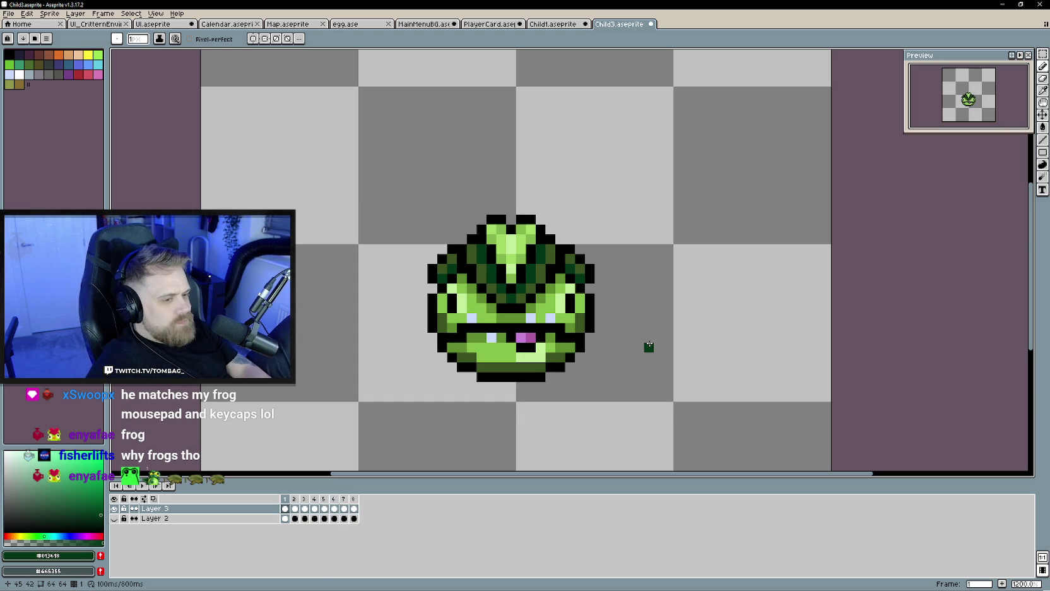
pyautogui.keyDown('alt'); pyautogui.click(649, 344); pyautogui.keyUp('alt')
# Paint light green along the mouth row on frame 2, comparing against frame 1.
pyautogui.press('Right')
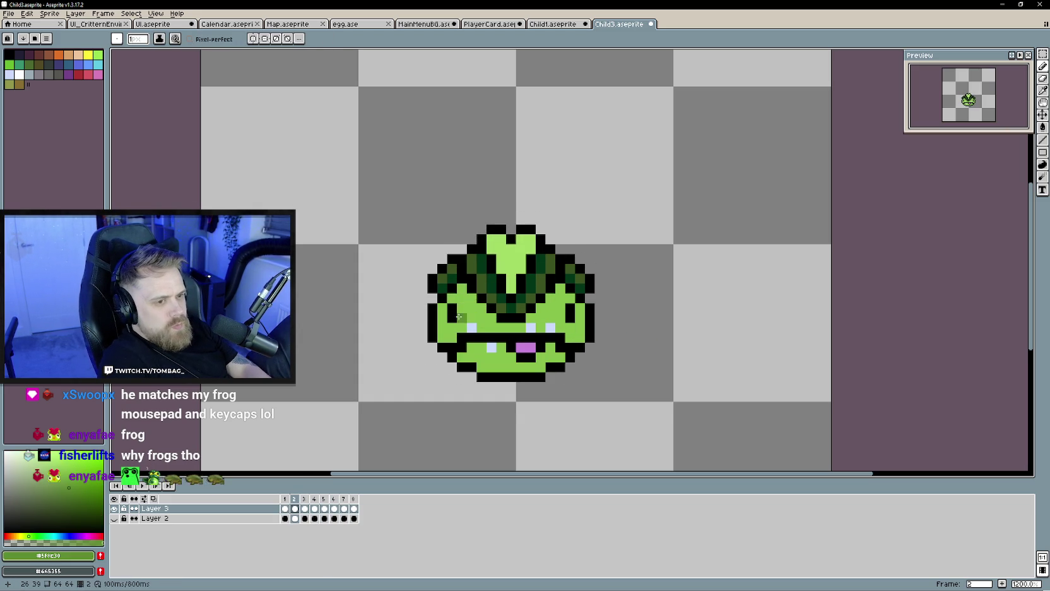
pyautogui.moveTo(502, 327); pyautogui.dragTo(523, 327)
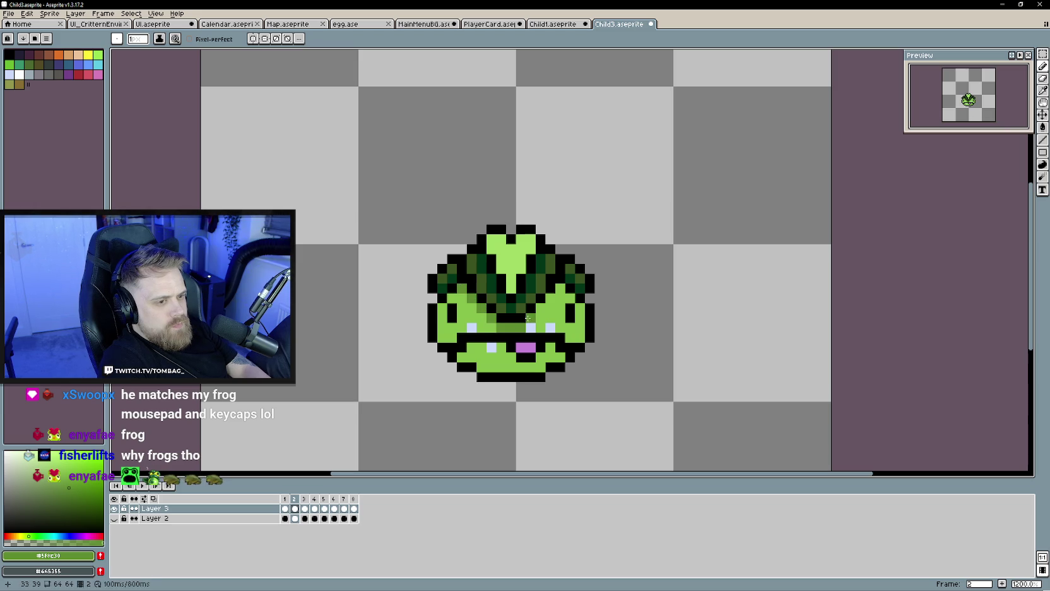
pyautogui.press('Left')
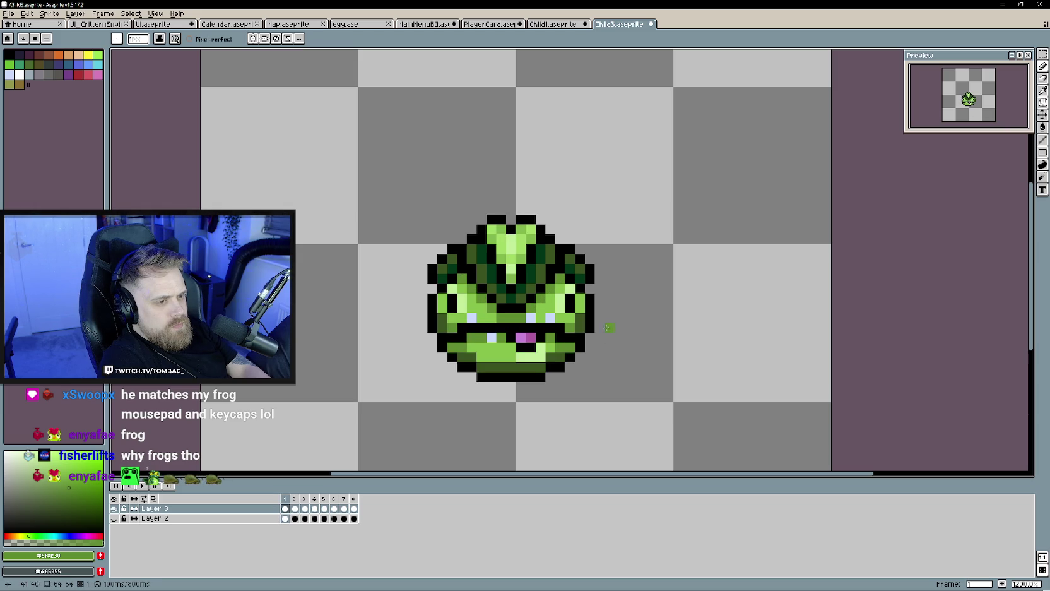
pyautogui.press('Right')
pyautogui.press('Right')
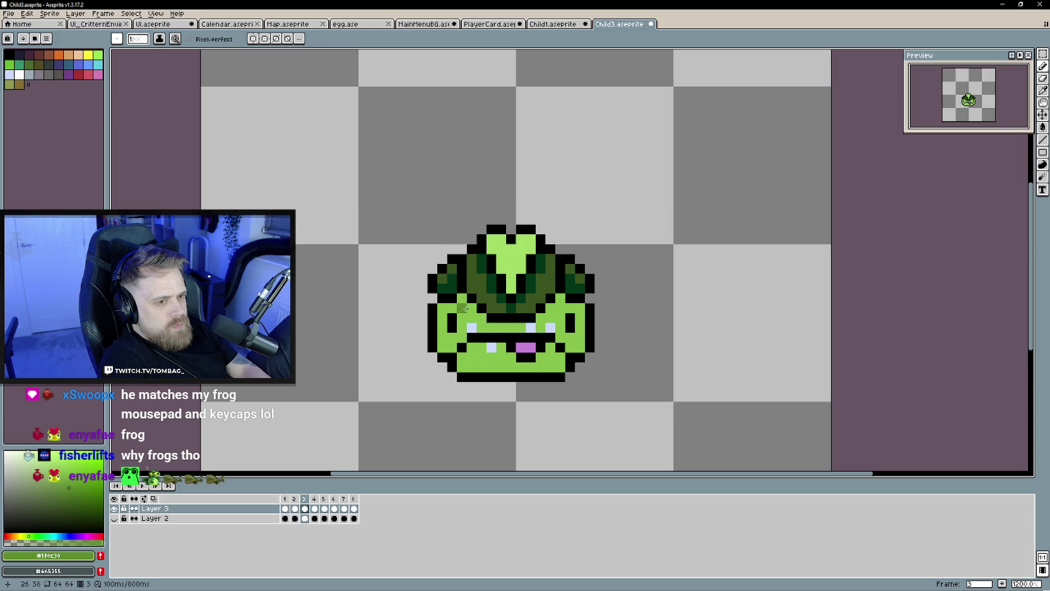
pyautogui.moveTo(491, 328)
pyautogui.mouseDown()
pyautogui.moveTo(541, 318)
pyautogui.moveTo(558, 302)
pyautogui.mouseUp()
pyautogui.press('Right')
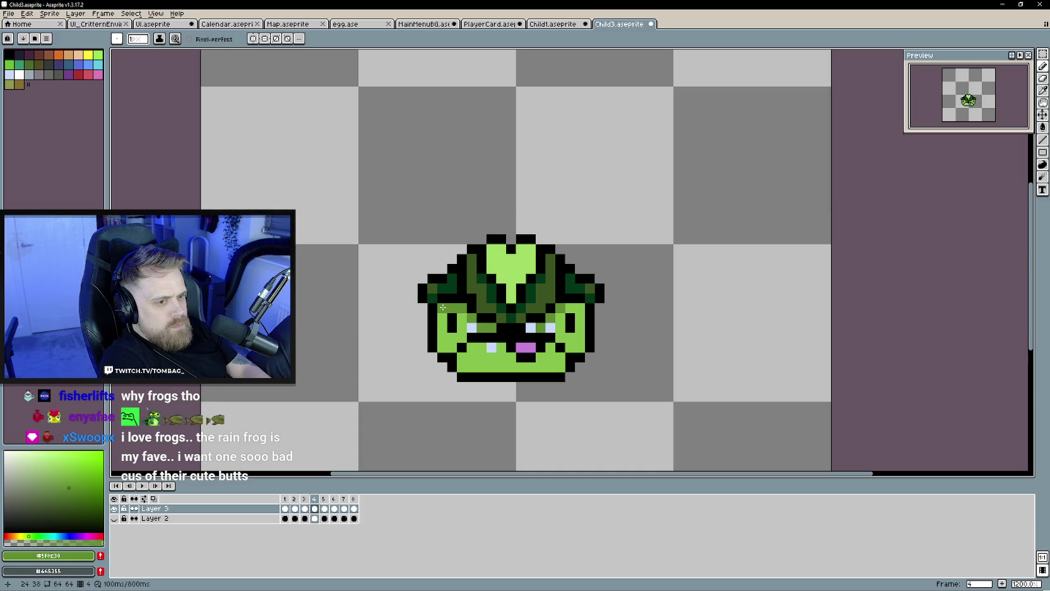
# Recolour the mouth row, left cheek and area between the eyes light green on frames 5 to 8.
pyautogui.press('Right')
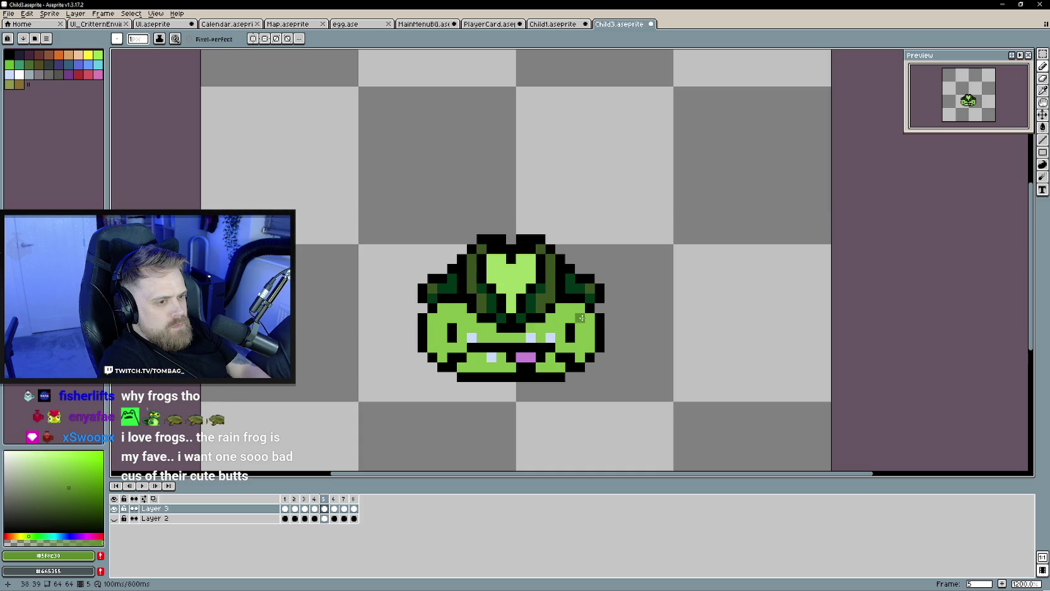
pyautogui.moveTo(542, 325); pyautogui.dragTo(466, 313)
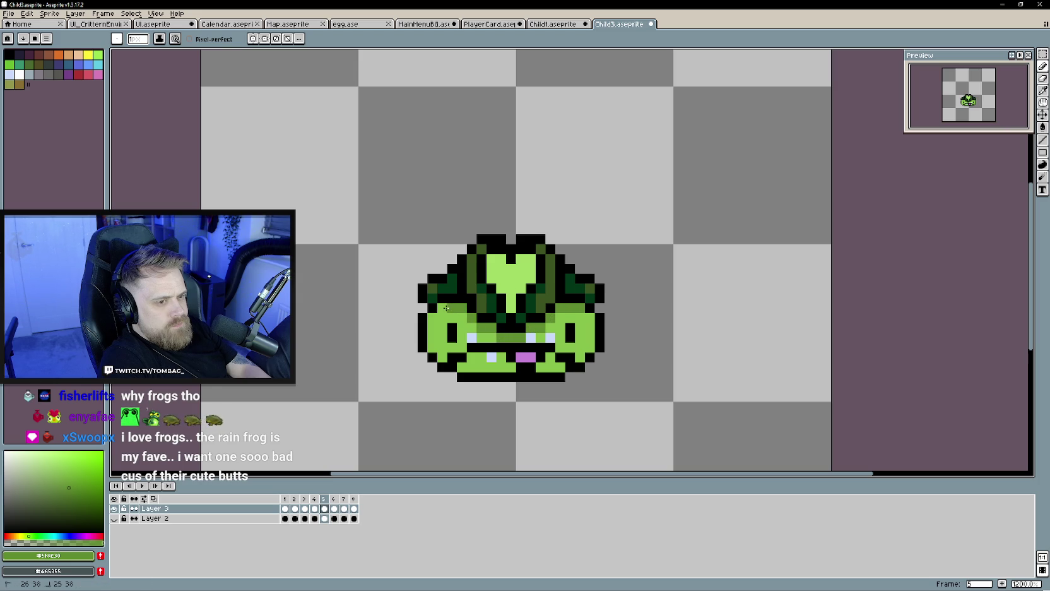
pyautogui.press('Right')
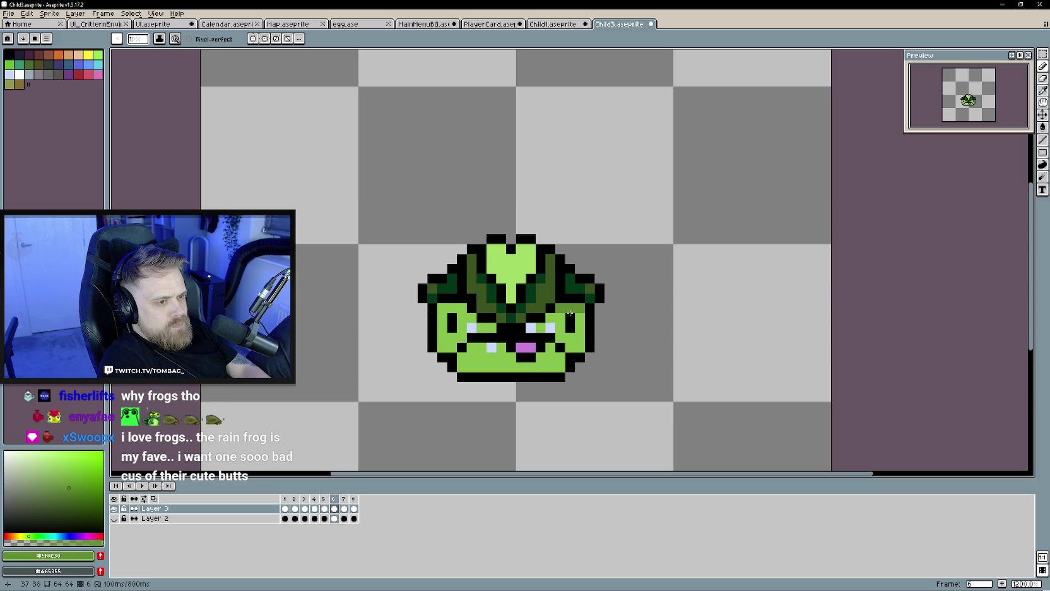
pyautogui.moveTo(496, 328); pyautogui.dragTo(446, 309)
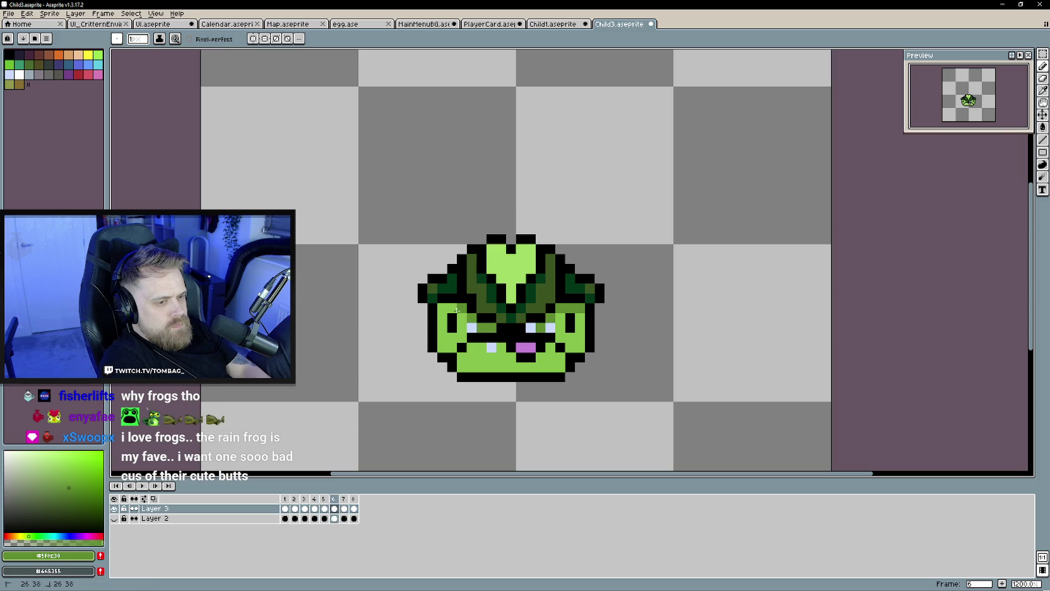
pyautogui.press('Right')
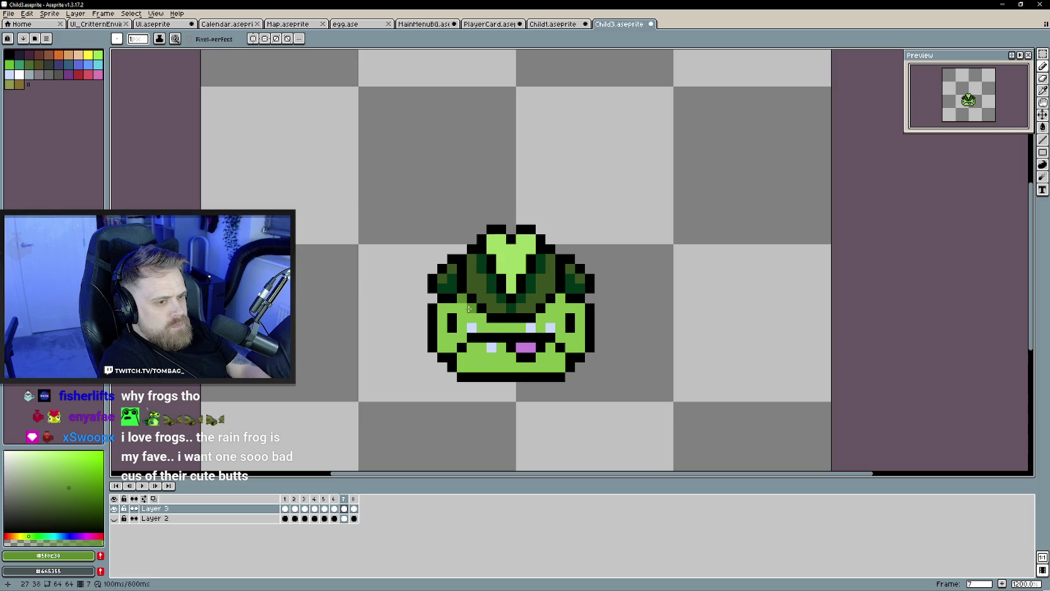
pyautogui.moveTo(490, 326); pyautogui.dragTo(527, 328)
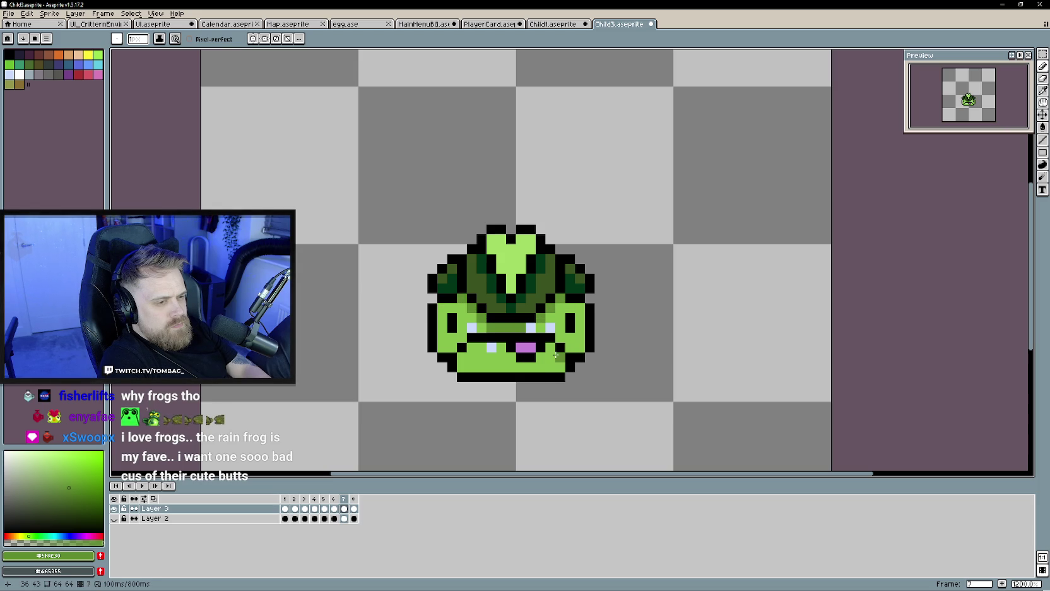
pyautogui.press('Right')
pyautogui.moveTo(559, 291); pyautogui.dragTo(493, 322)
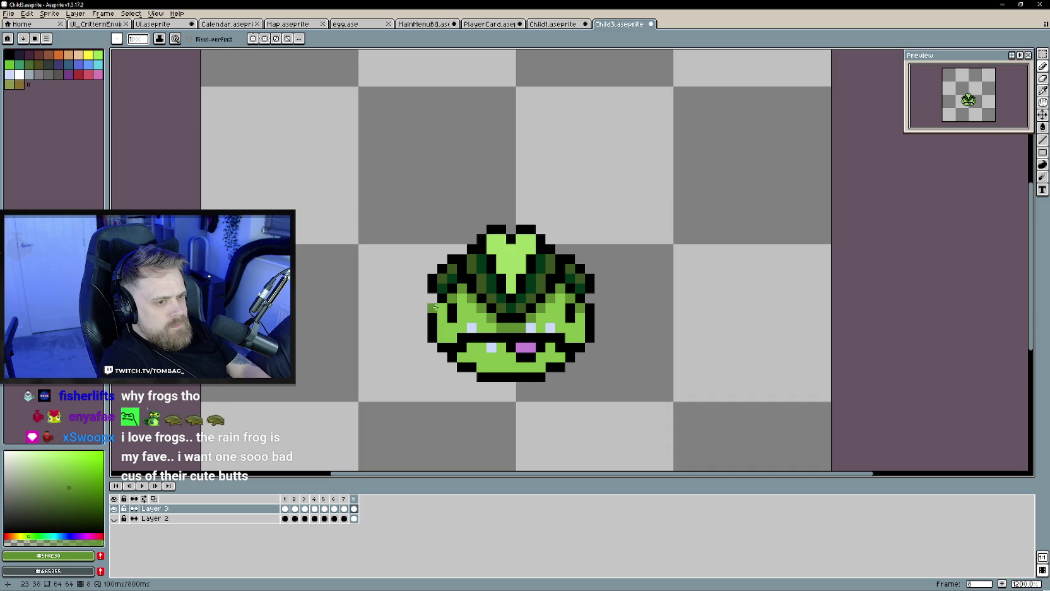
pyautogui.press('Right')
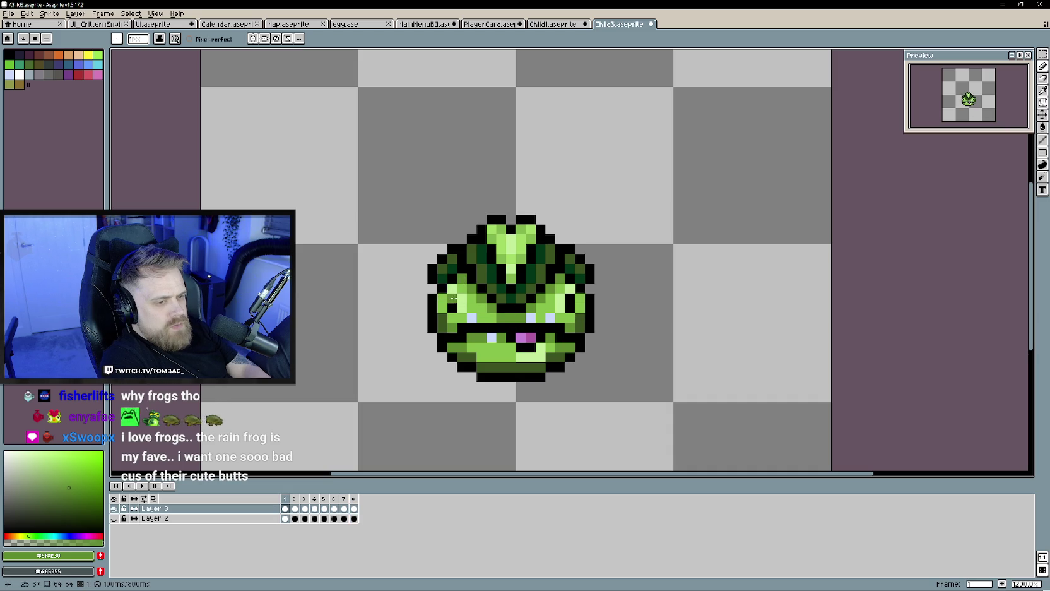
# Sample the light green, undo stray strokes, and add pixels beside the eyes on the early frames.
pyautogui.keyDown('alt'); pyautogui.click(479, 329); pyautogui.keyUp('alt')
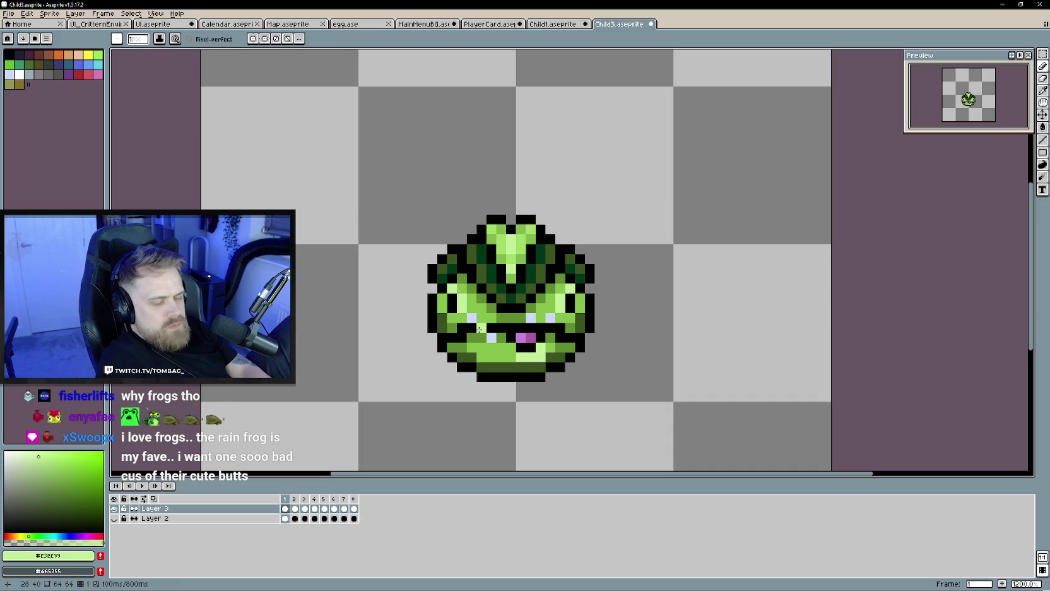
pyautogui.hotkey('ctrl', 'z')
pyautogui.press('v')
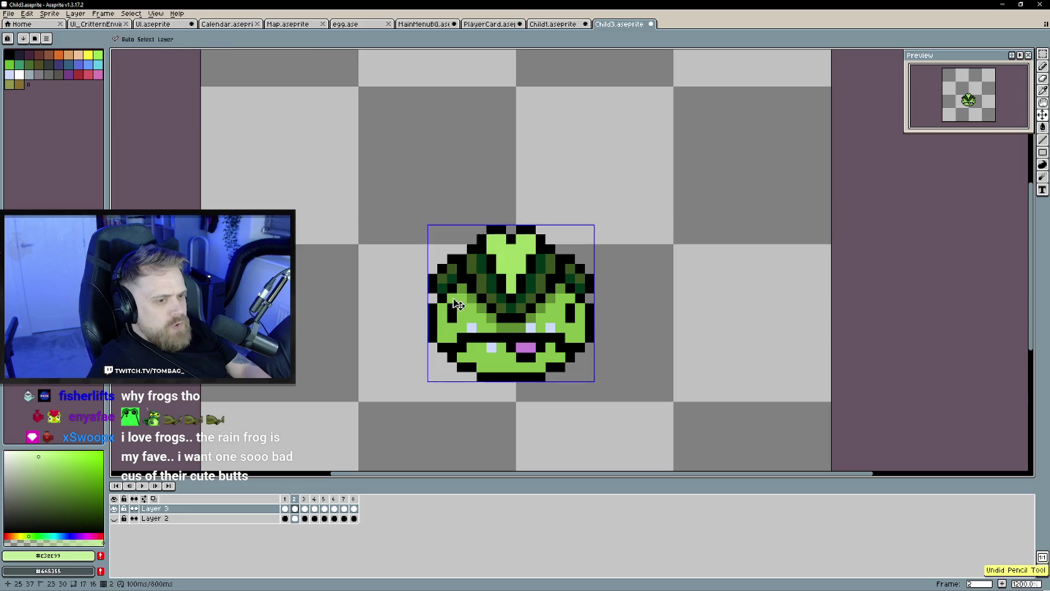
pyautogui.press('b')
pyautogui.click(492, 308)
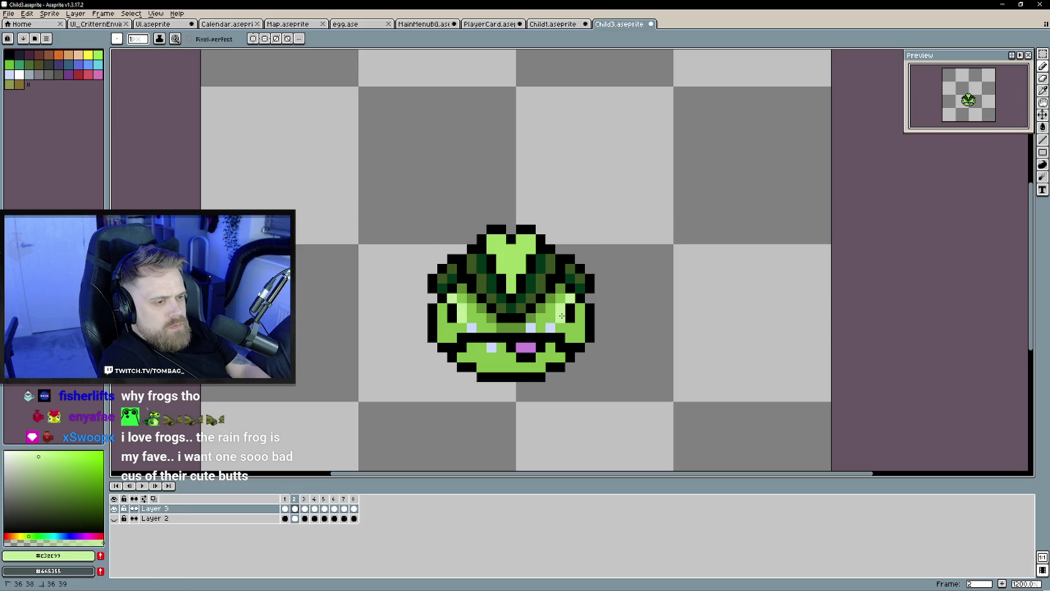
pyautogui.press('.')
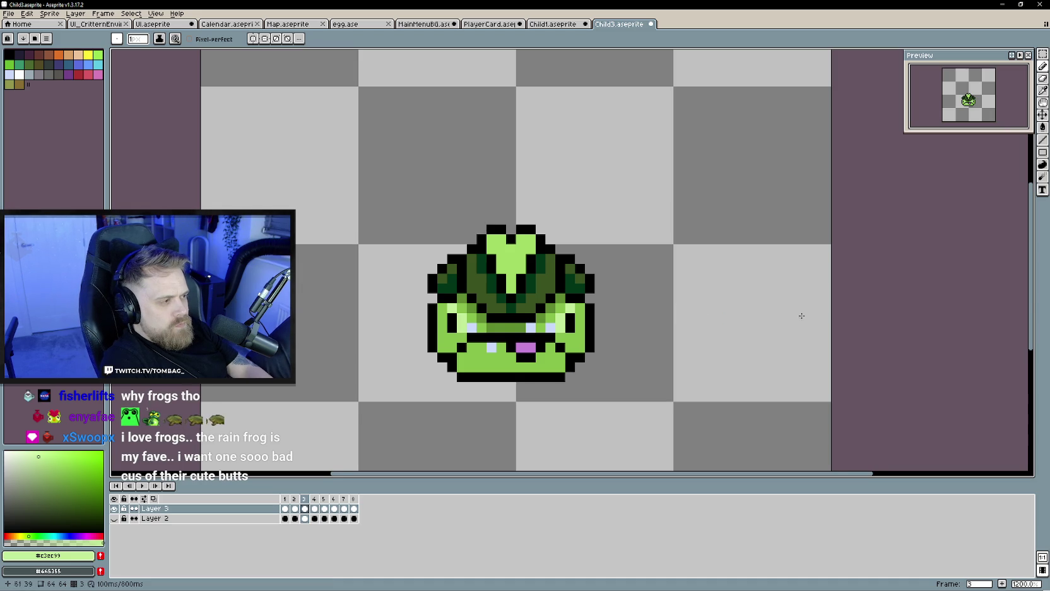
pyautogui.moveTo(658, 314); pyautogui.dragTo(666, 316)
pyautogui.press('.')
pyautogui.moveTo(571, 322); pyautogui.dragTo(570, 330)
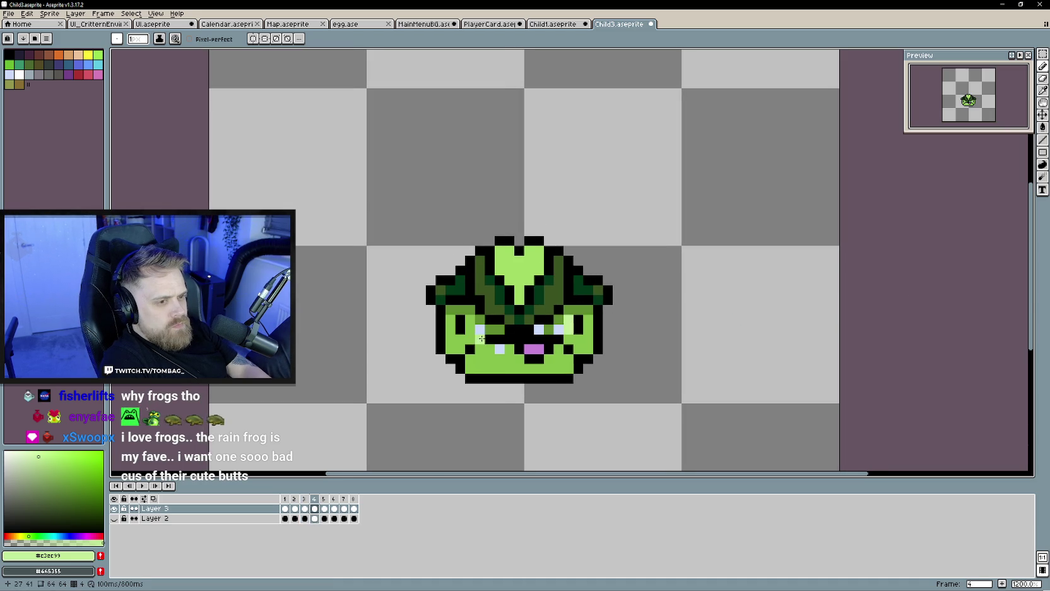
# Add light-green pixels beside the left eye on the later frames, then play the animation.
pyautogui.press('.')
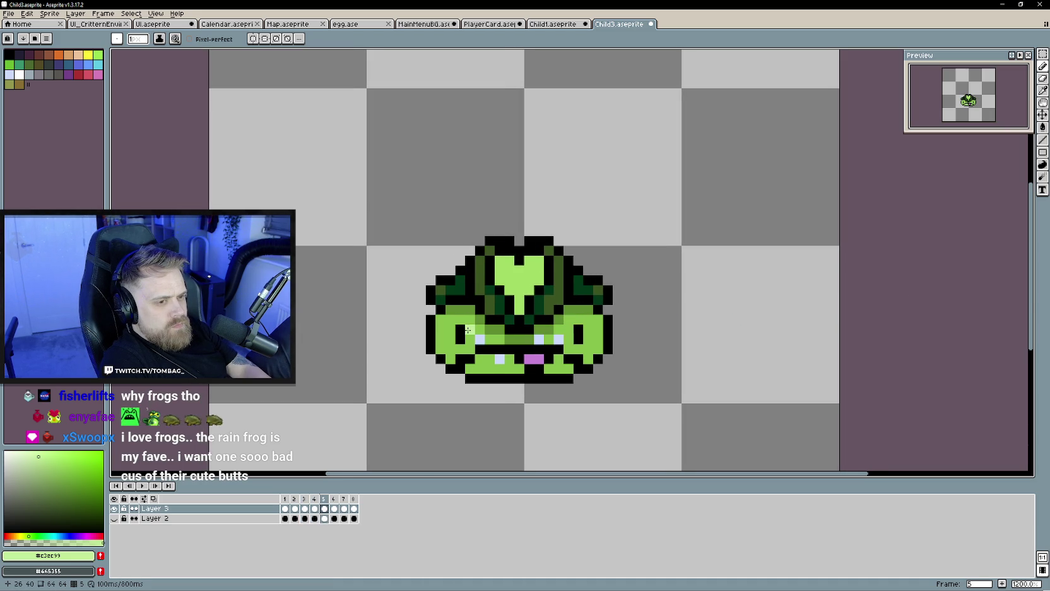
pyautogui.moveTo(467, 330); pyautogui.dragTo(457, 322)
pyautogui.press('.')
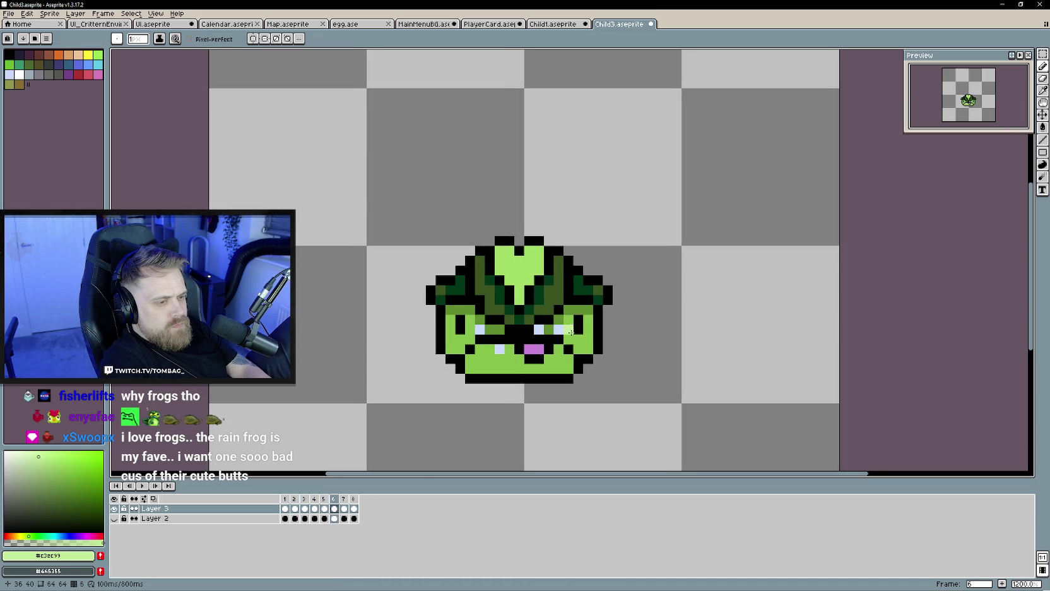
pyautogui.press('.')
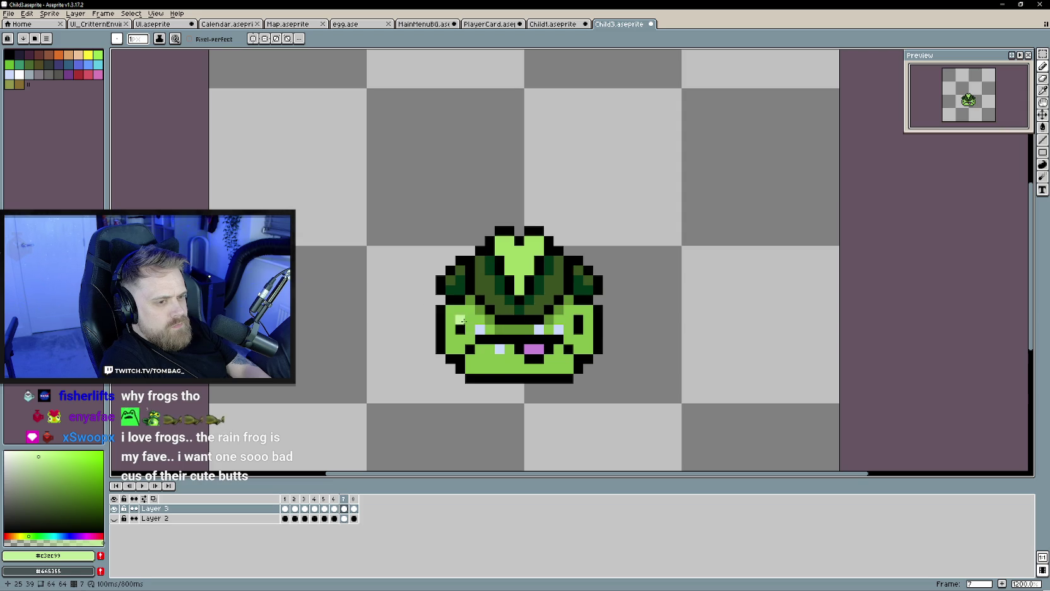
pyautogui.moveTo(467, 327); pyautogui.dragTo(488, 311)
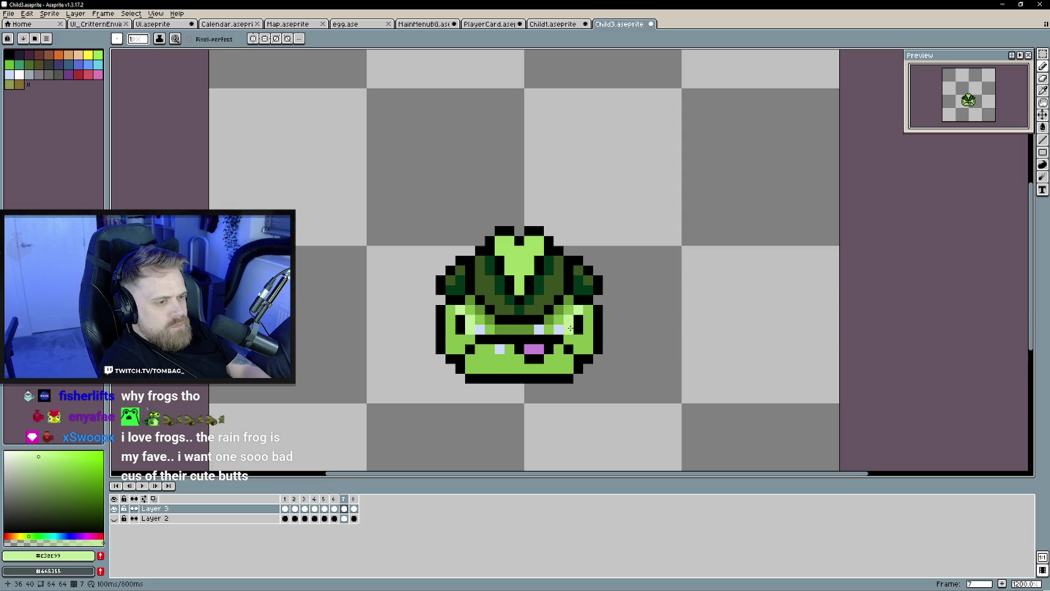
pyautogui.press('.')
pyautogui.moveTo(460, 309); pyautogui.dragTo(465, 313)
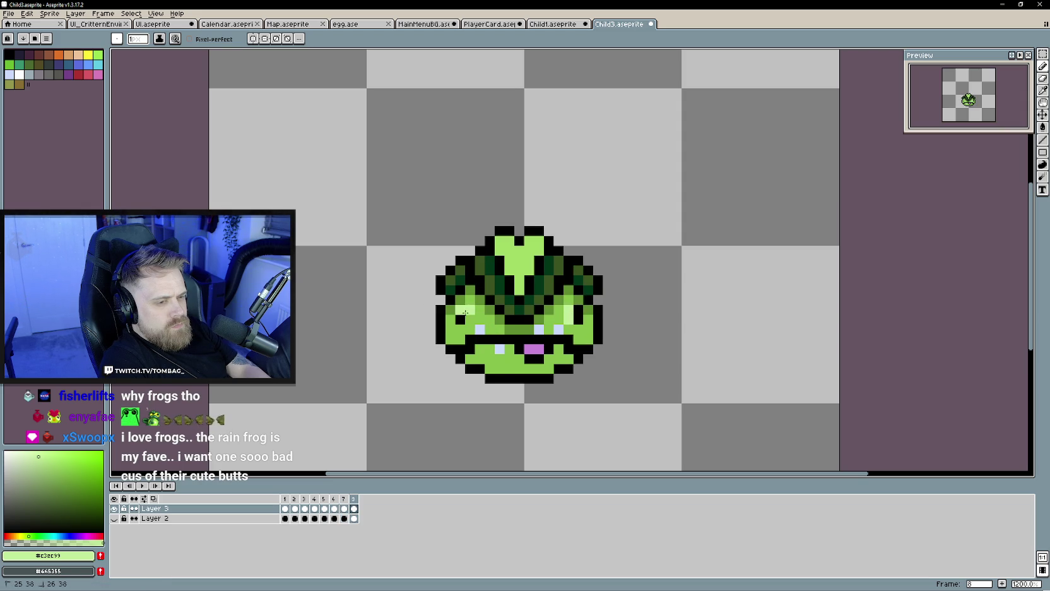
pyautogui.press('.')
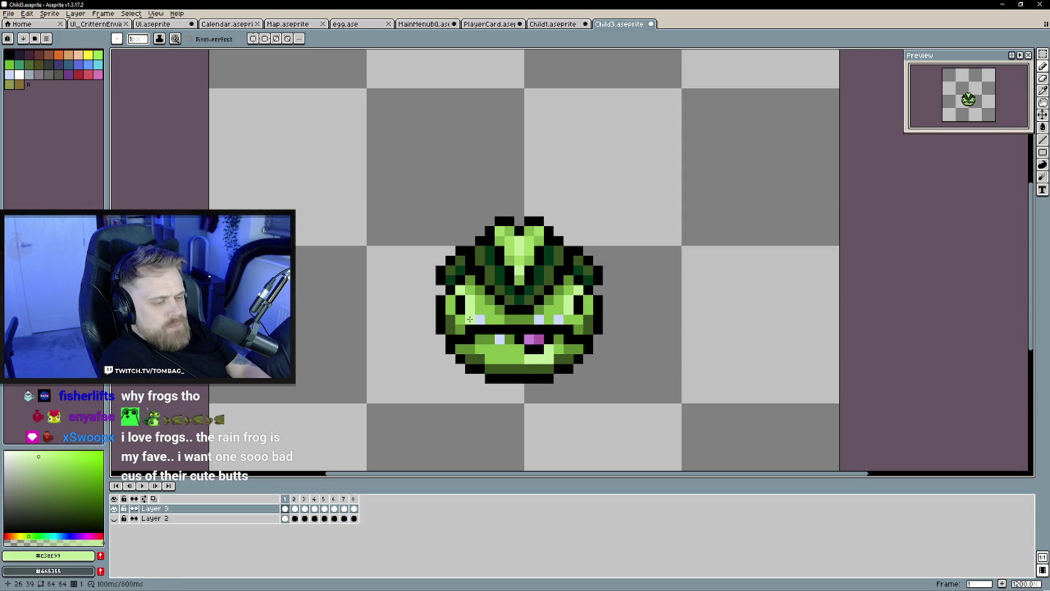
pyautogui.press('Return')
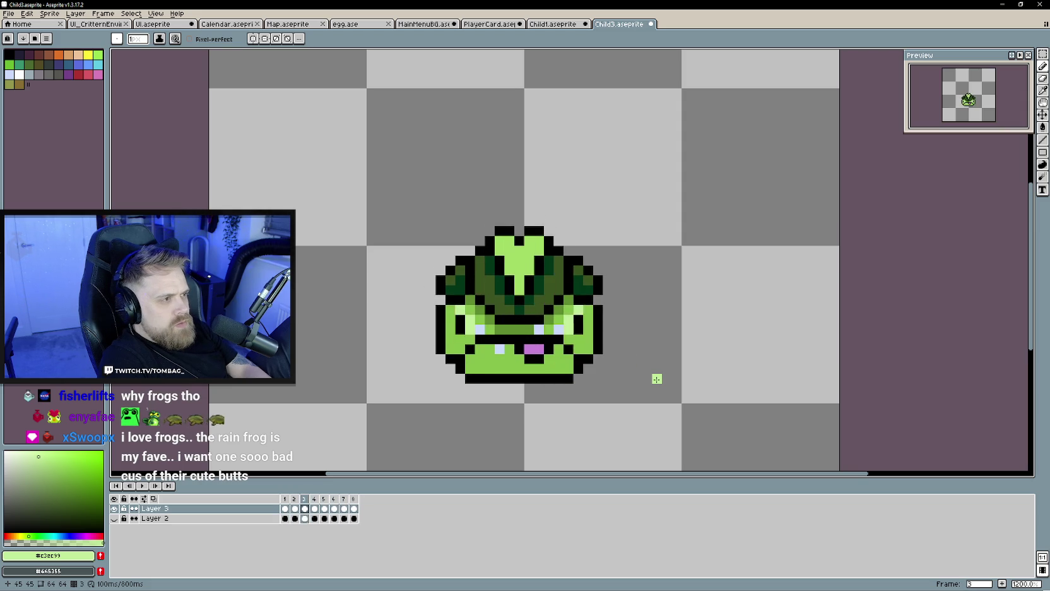
pyautogui.scroll(-3, 657, 379)
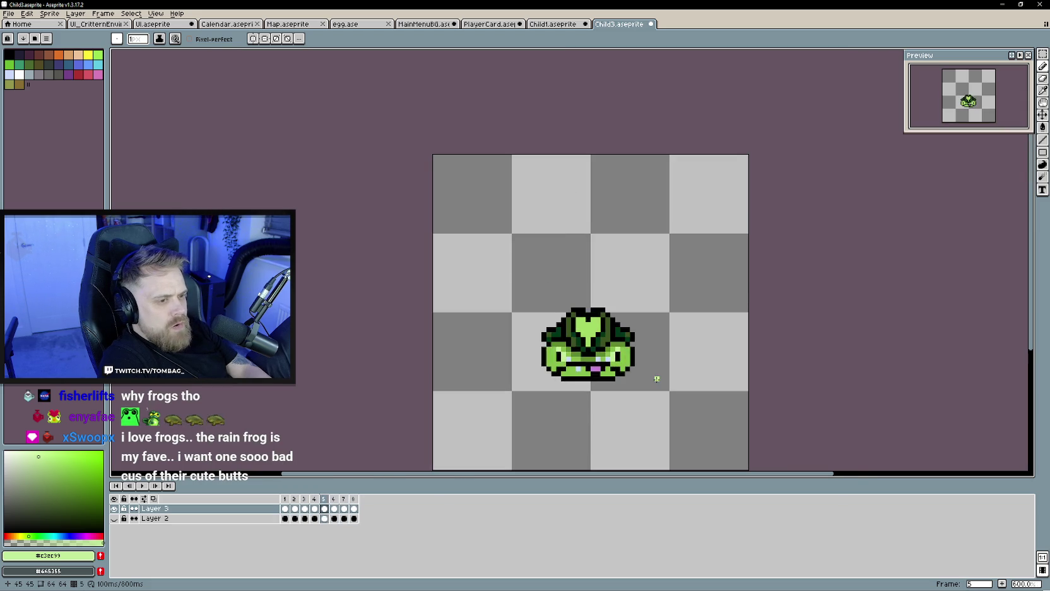
pyautogui.moveTo(657, 377); pyautogui.dragTo(611, 367)
pyautogui.scroll(1, 603, 367)
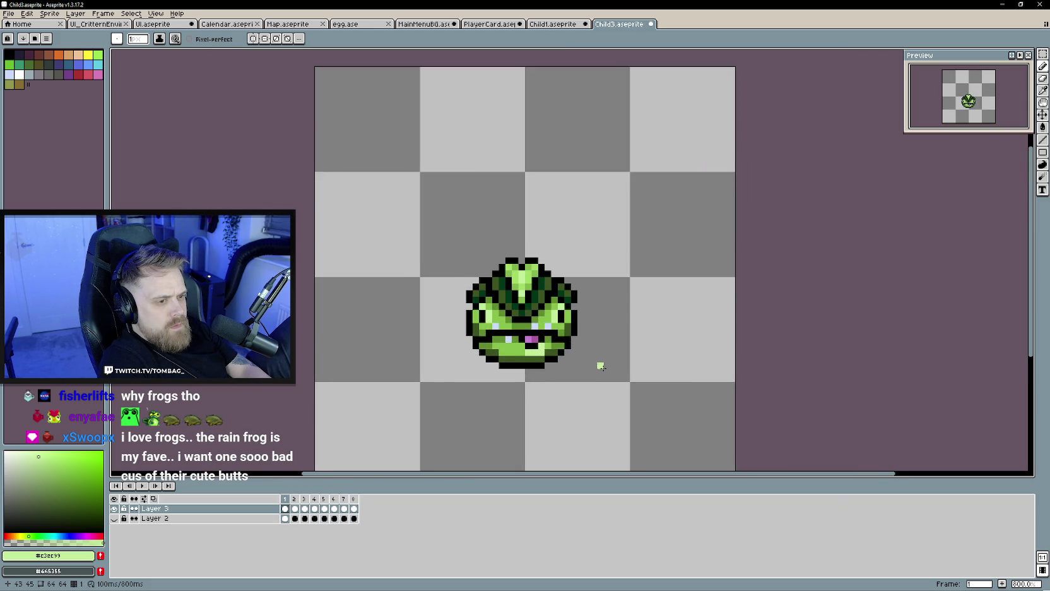
pyautogui.scroll(2, 561, 361)
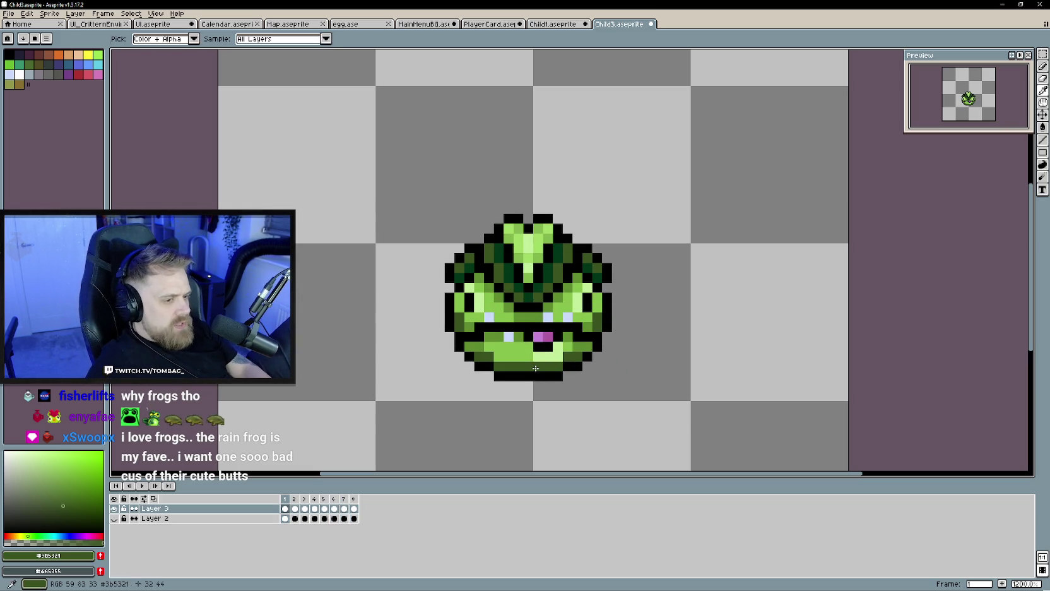
# Sample the dark green and repaint the frog's bottom edge row on the first few frames.
pyautogui.press('Right')
pyautogui.click(498, 365)
pyautogui.moveTo(498, 366); pyautogui.dragTo(580, 357)
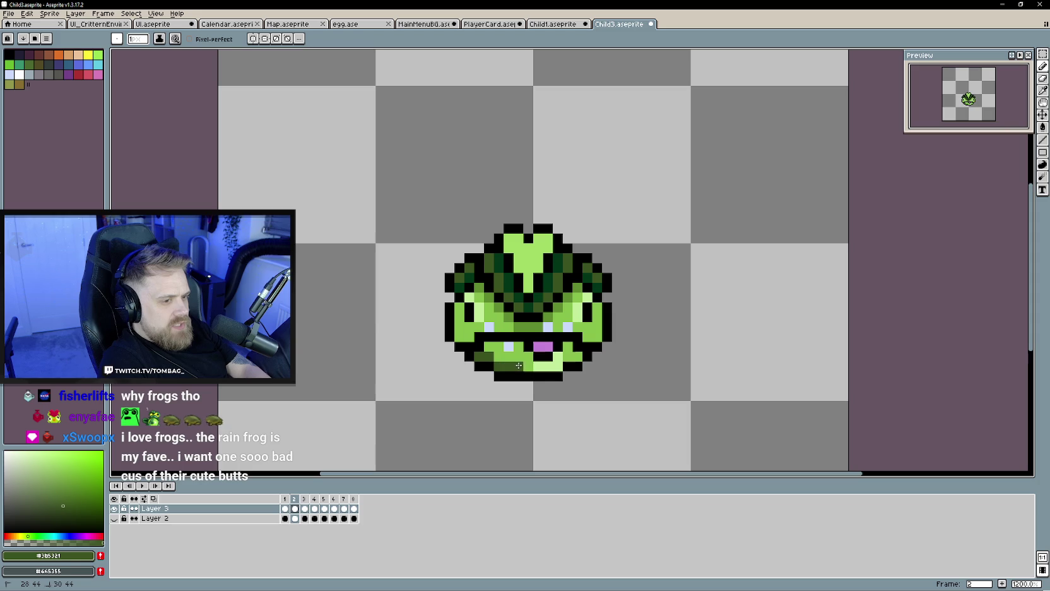
pyautogui.press('Left')
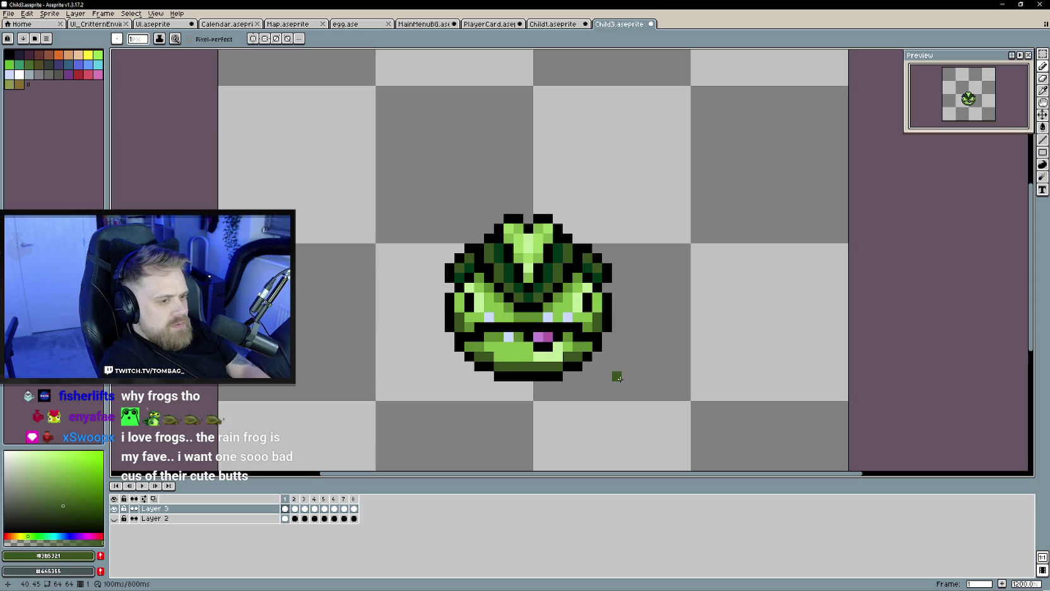
pyautogui.press('Right')
pyautogui.press('Right')
pyautogui.moveTo(530, 366); pyautogui.dragTo(483, 365)
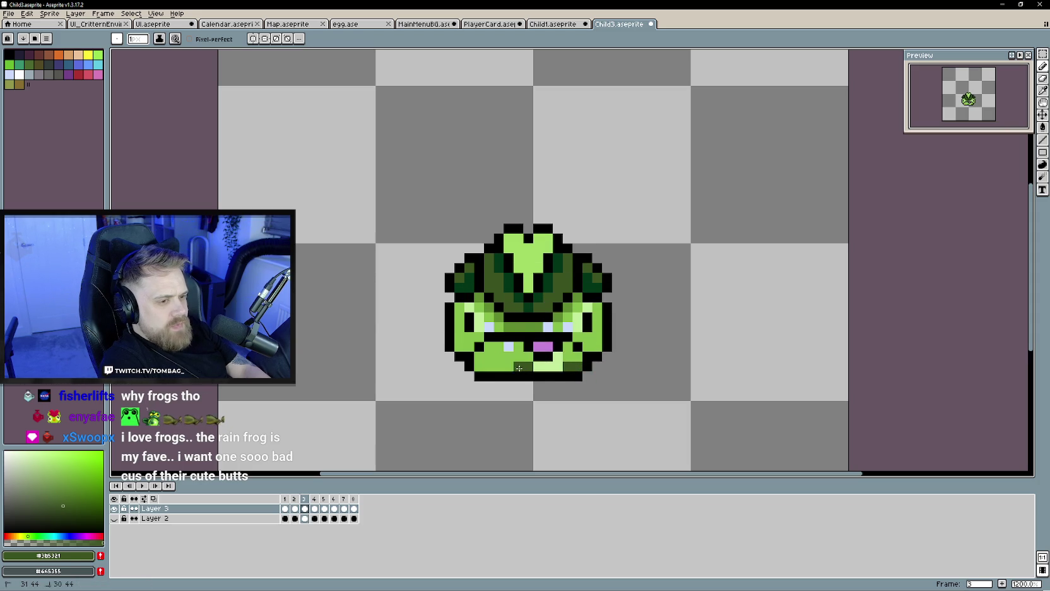
pyautogui.press('Left')
pyautogui.press('Right')
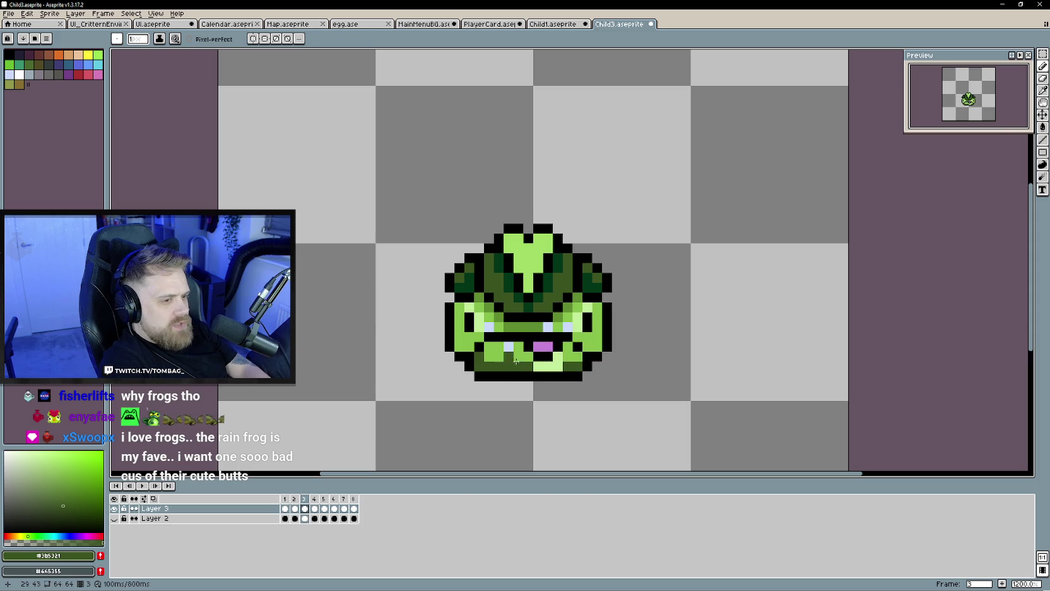
# Darken the bottom-row end pixels on frames 5 through 8, ending back on frame 1.
pyautogui.press('Right')
pyautogui.click(573, 366)
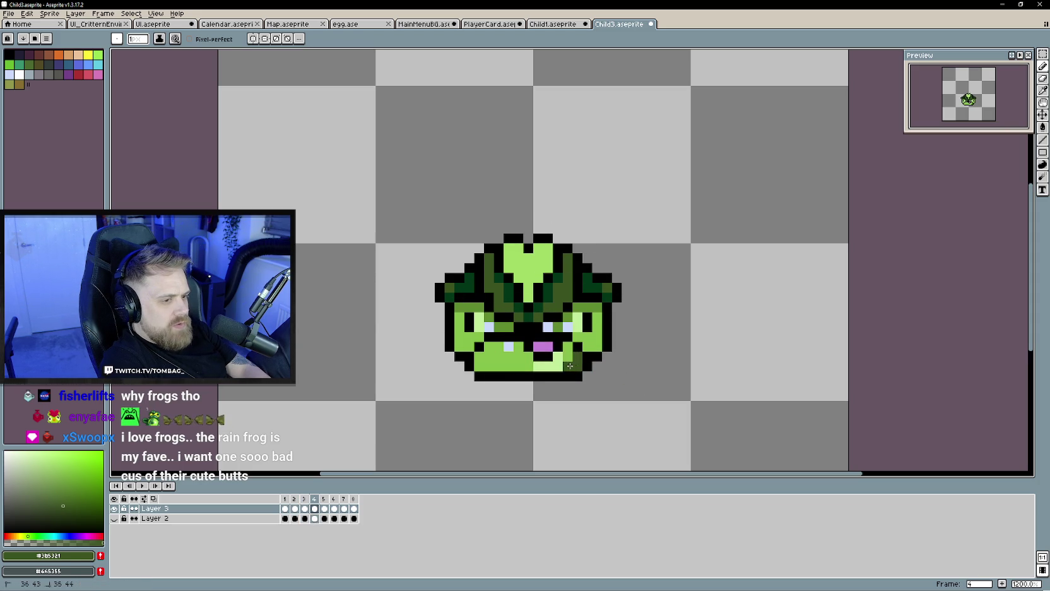
pyautogui.moveTo(523, 366); pyautogui.dragTo(477, 368)
pyautogui.press('Right')
pyautogui.click(568, 368)
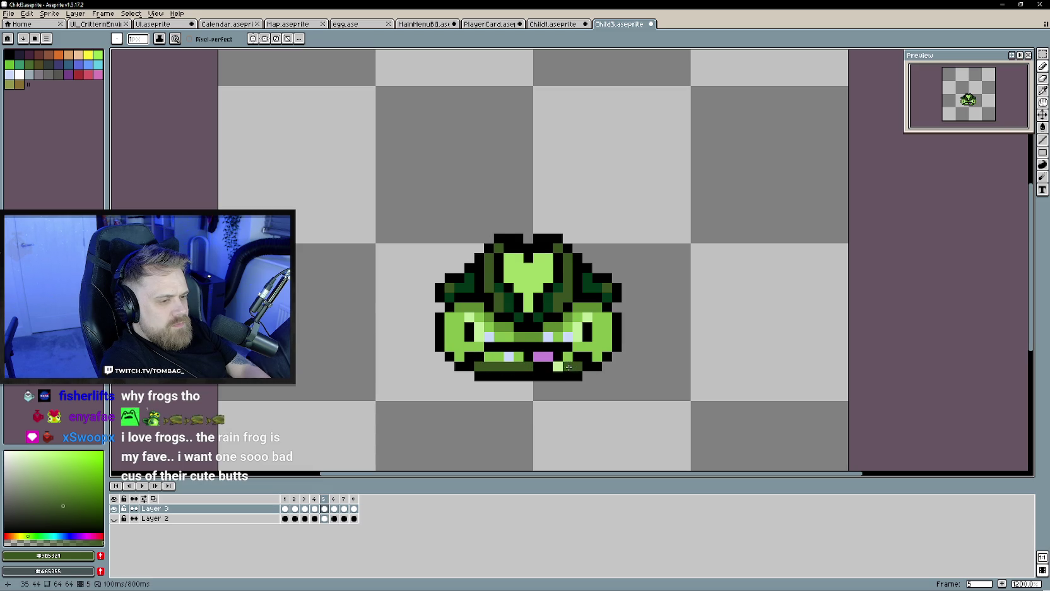
pyautogui.press('Right')
pyautogui.click(573, 366)
pyautogui.moveTo(531, 366); pyautogui.dragTo(483, 371)
pyautogui.press('Right')
pyautogui.click(573, 367)
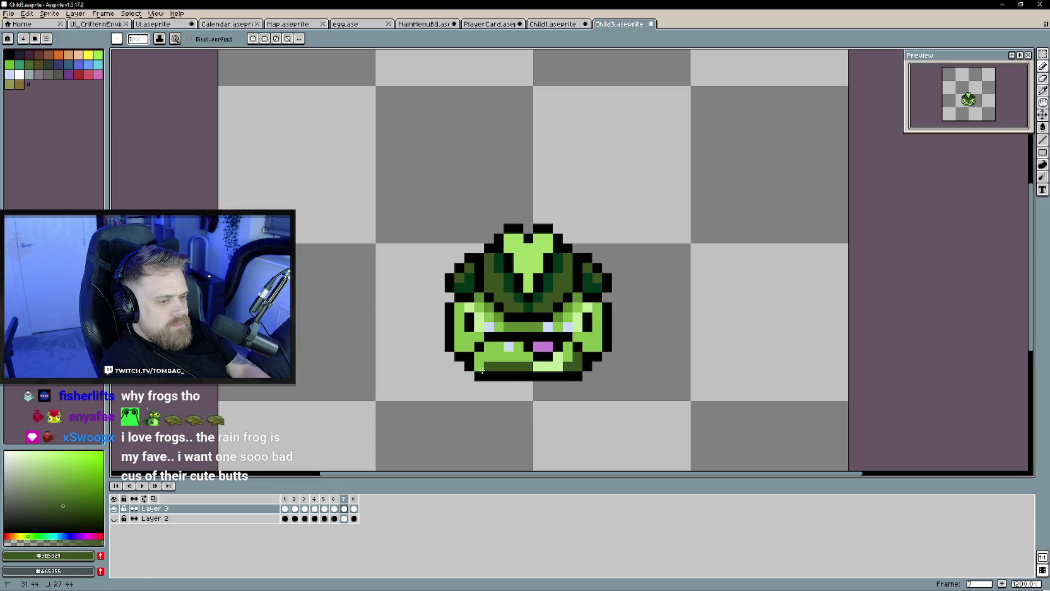
pyautogui.press('Right')
pyautogui.click(573, 357)
pyautogui.click(526, 369)
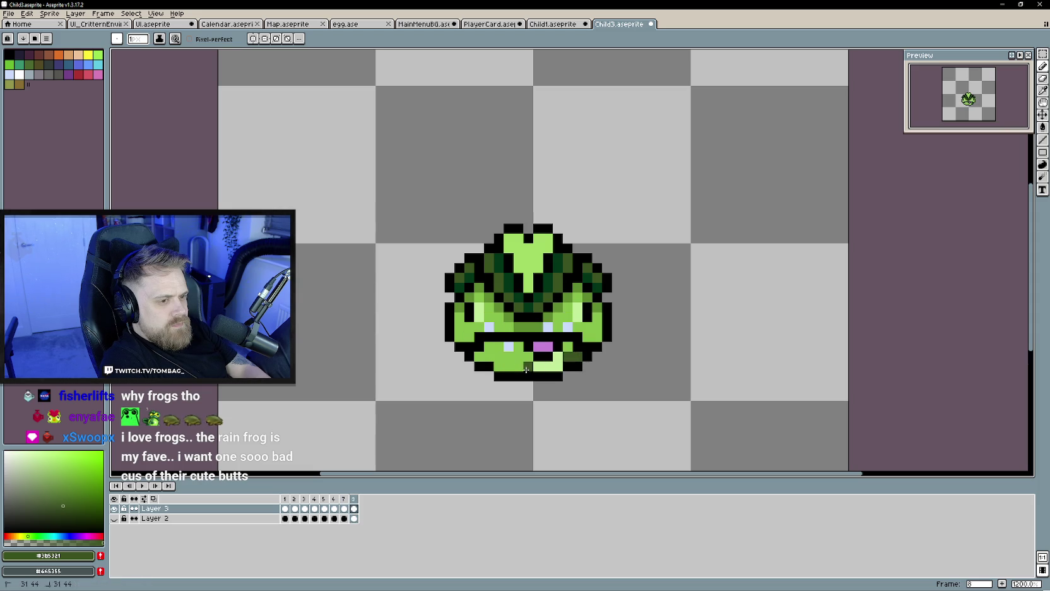
pyautogui.press('Right')
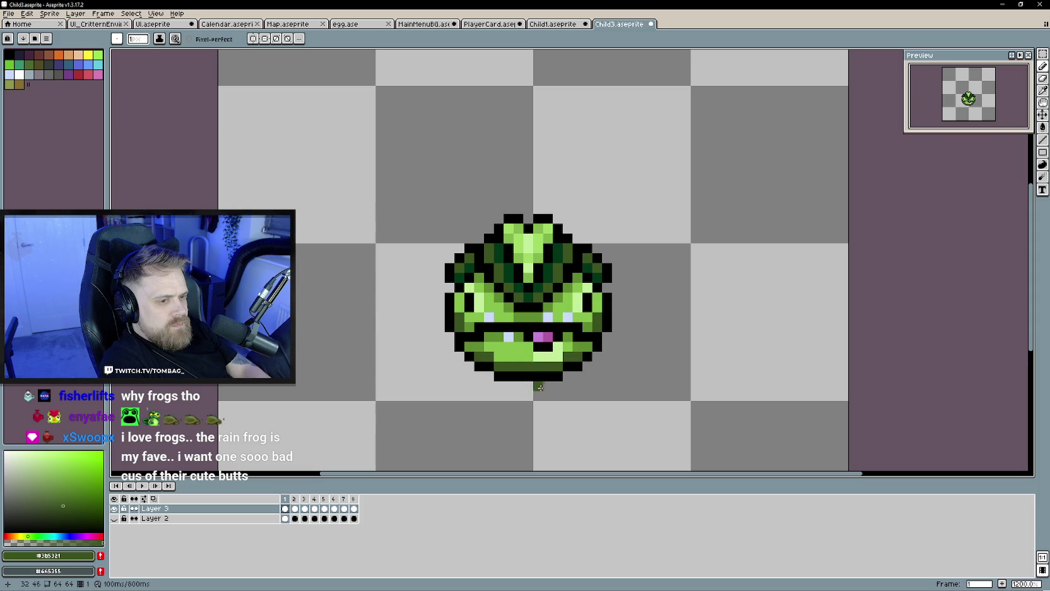
# Sample a lighter green, step through every frame, and play the animation.
pyautogui.keyDown('alt'); pyautogui.click(519, 368); pyautogui.keyUp('alt')
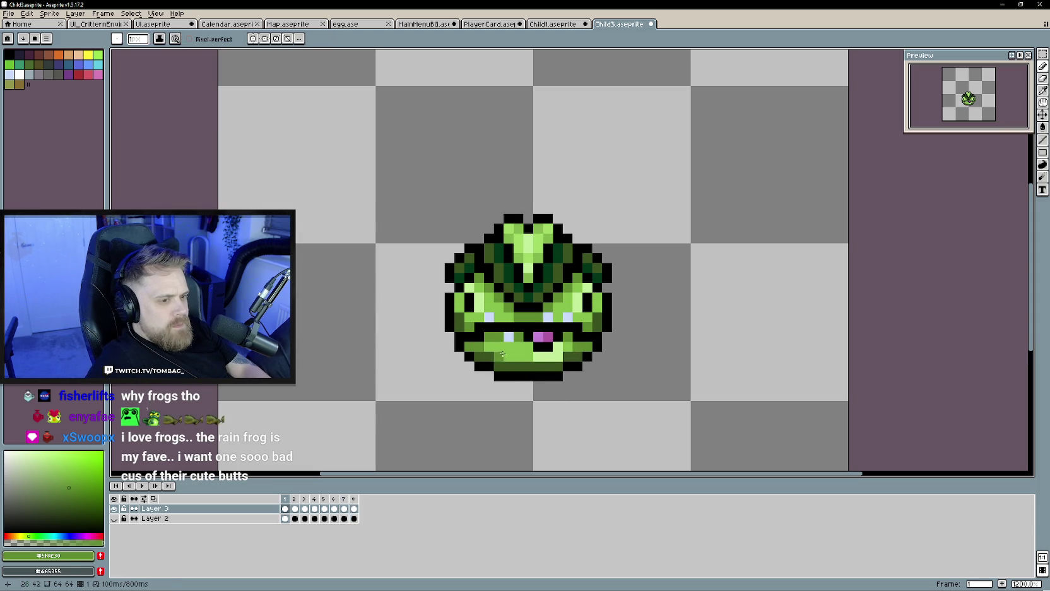
pyautogui.press('Right')
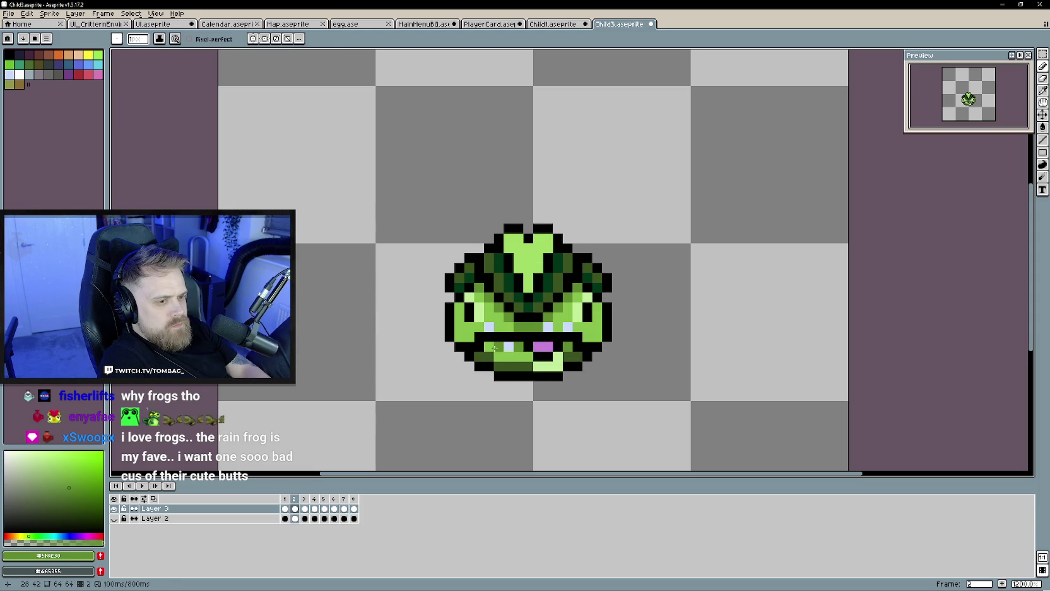
pyautogui.press('Right')
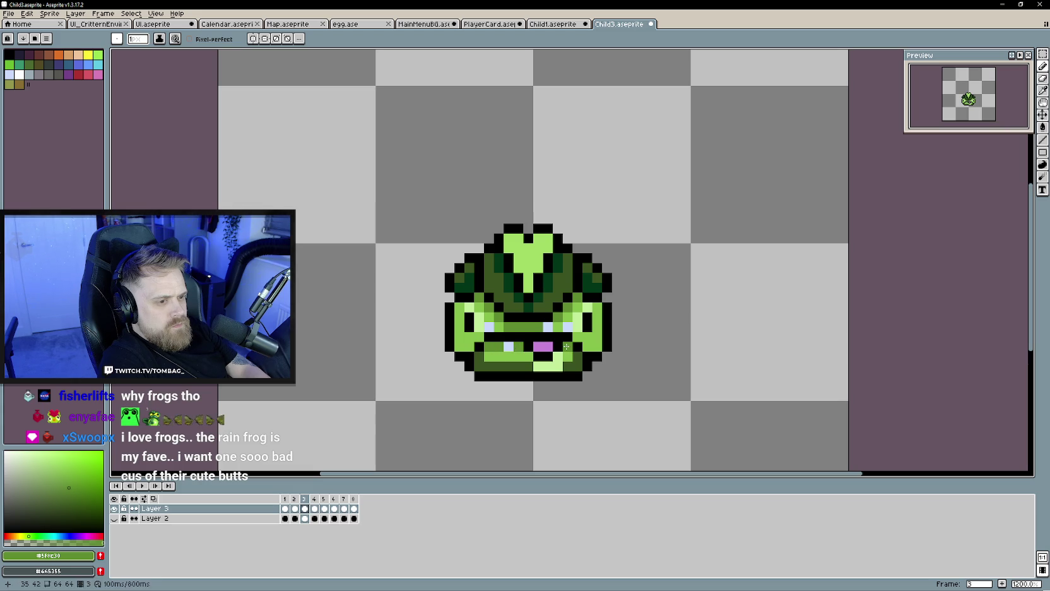
pyautogui.press('Right')
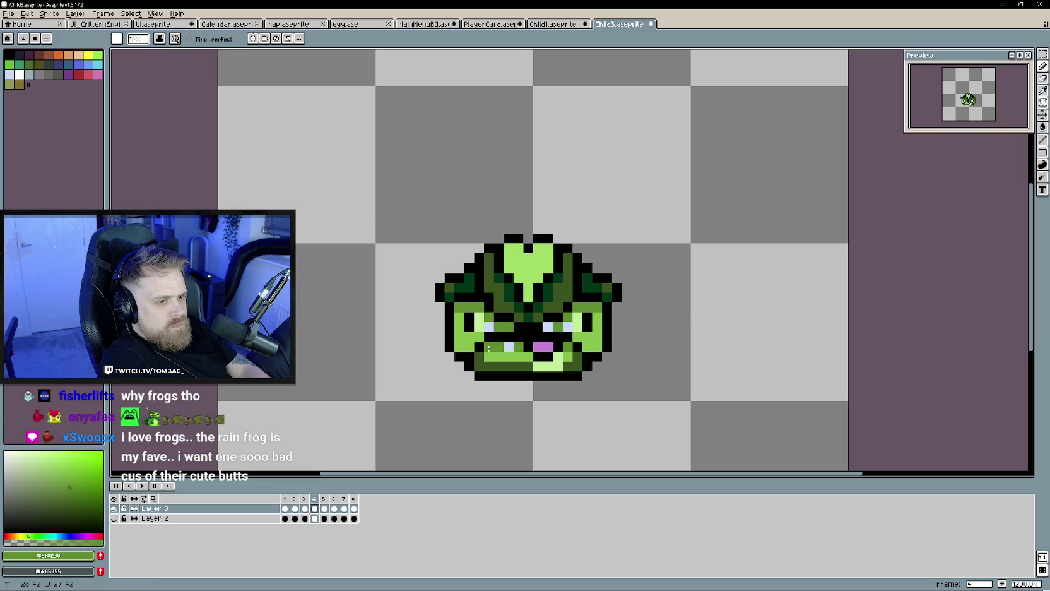
pyautogui.press('Right')
pyautogui.press('Right')
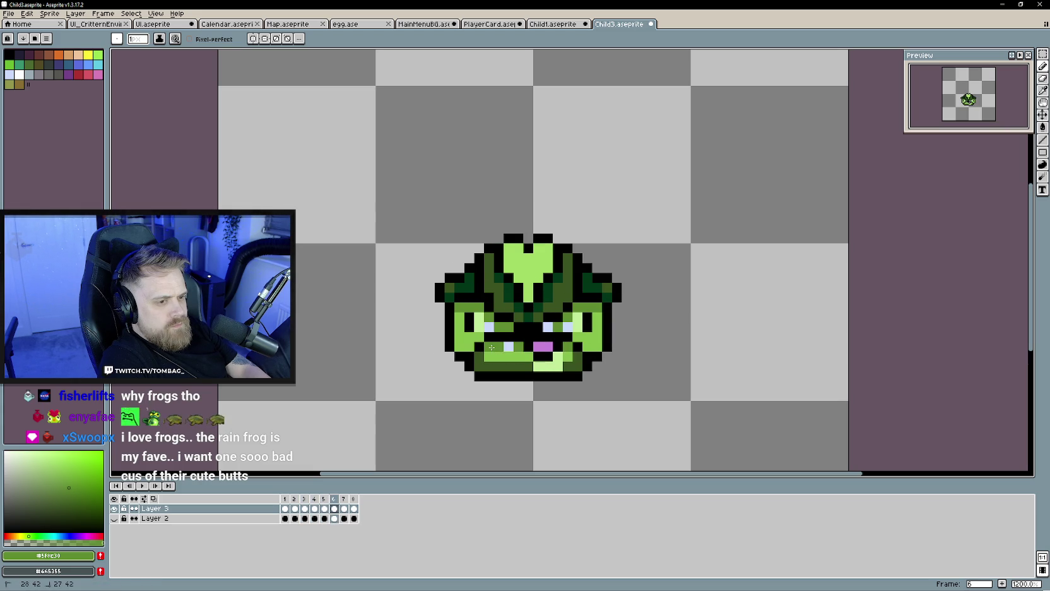
pyautogui.press('Right')
pyautogui.press('Right')
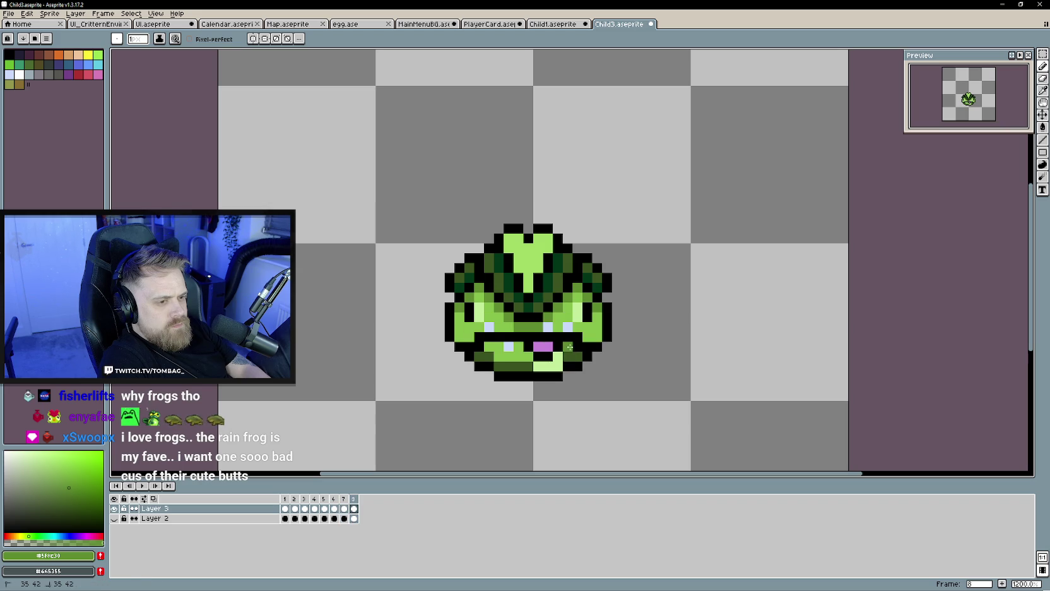
pyautogui.press('Right')
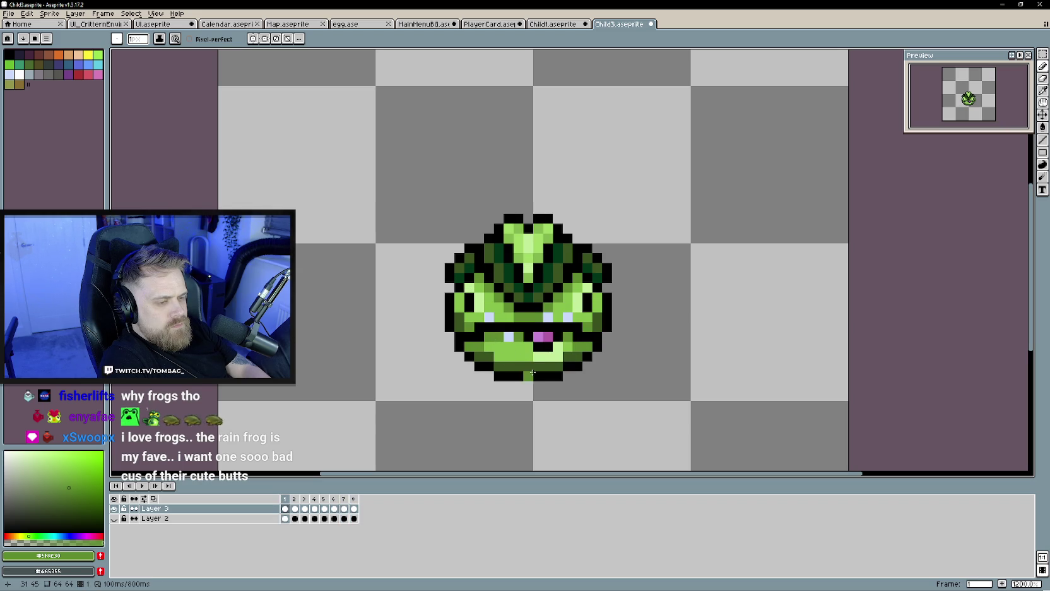
pyautogui.press('Return')
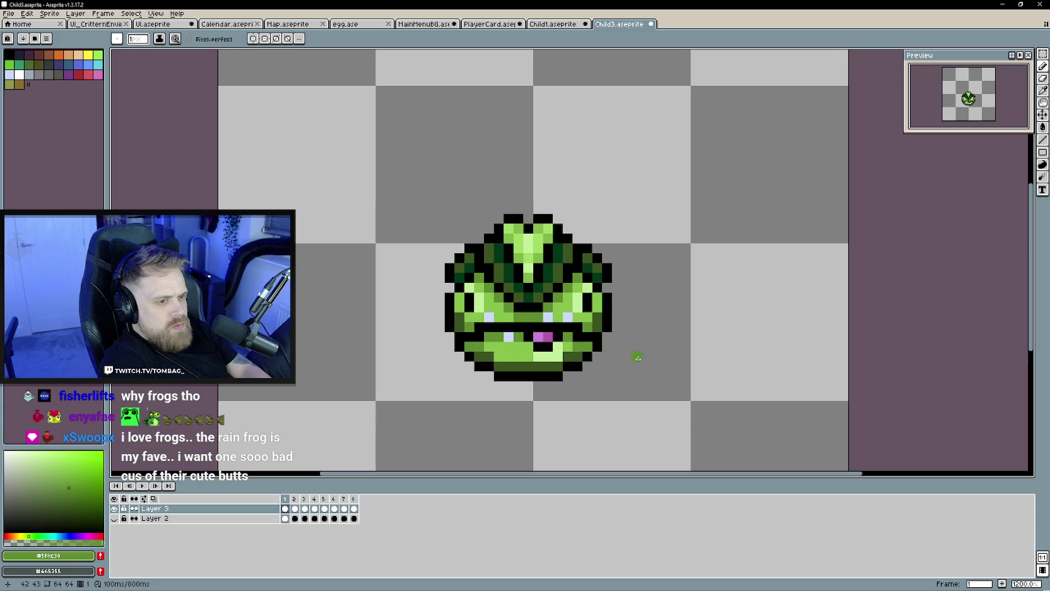
# Paint one light-green pixel under the tongue and review frames 2 to 7.
pyautogui.click(539, 347)
pyautogui.press('Right')
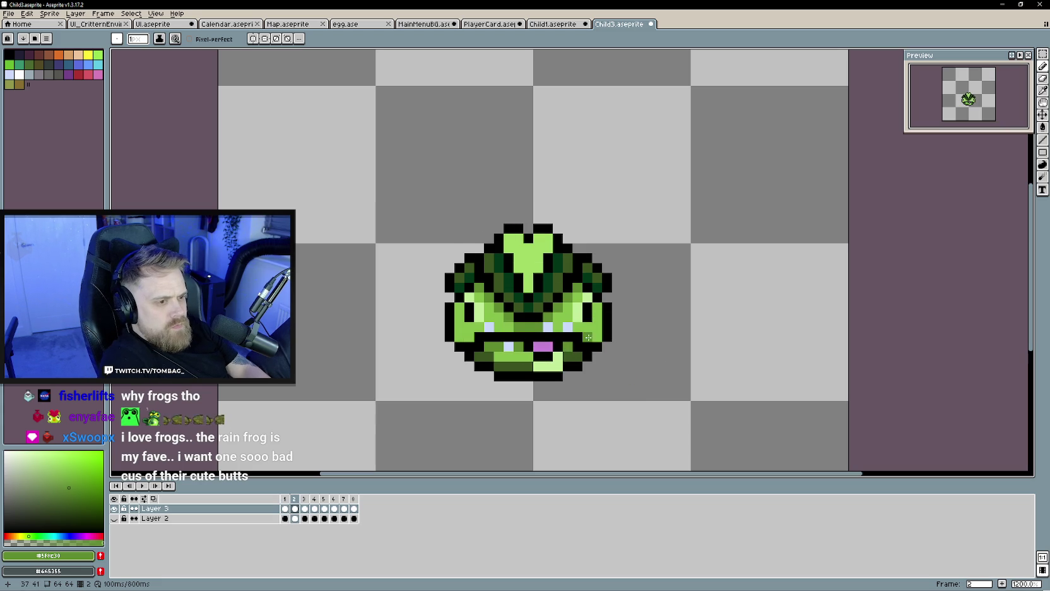
pyautogui.press('Right')
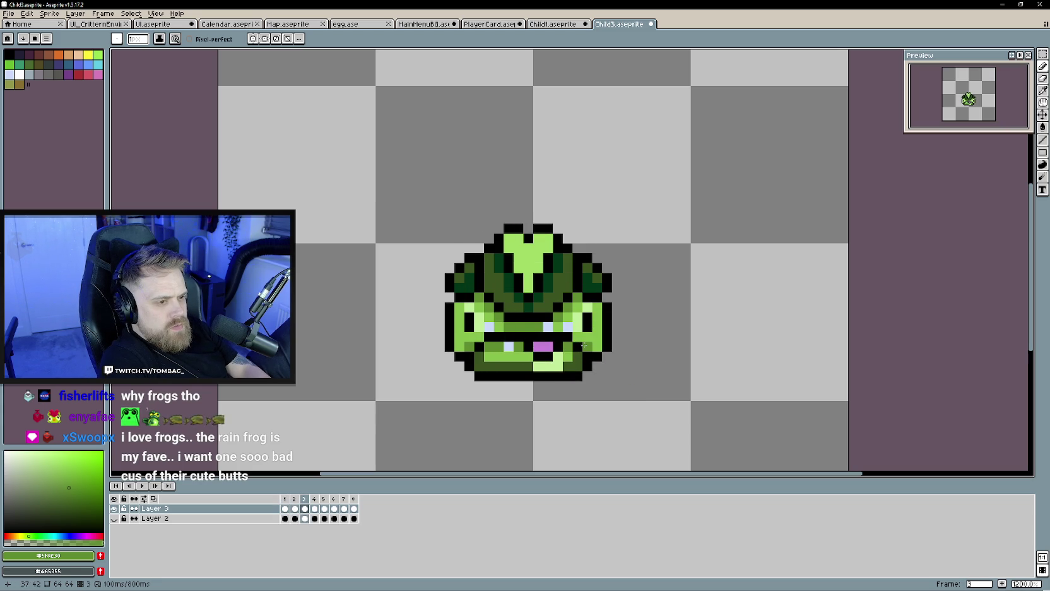
pyautogui.press('Right')
pyautogui.press('Right')
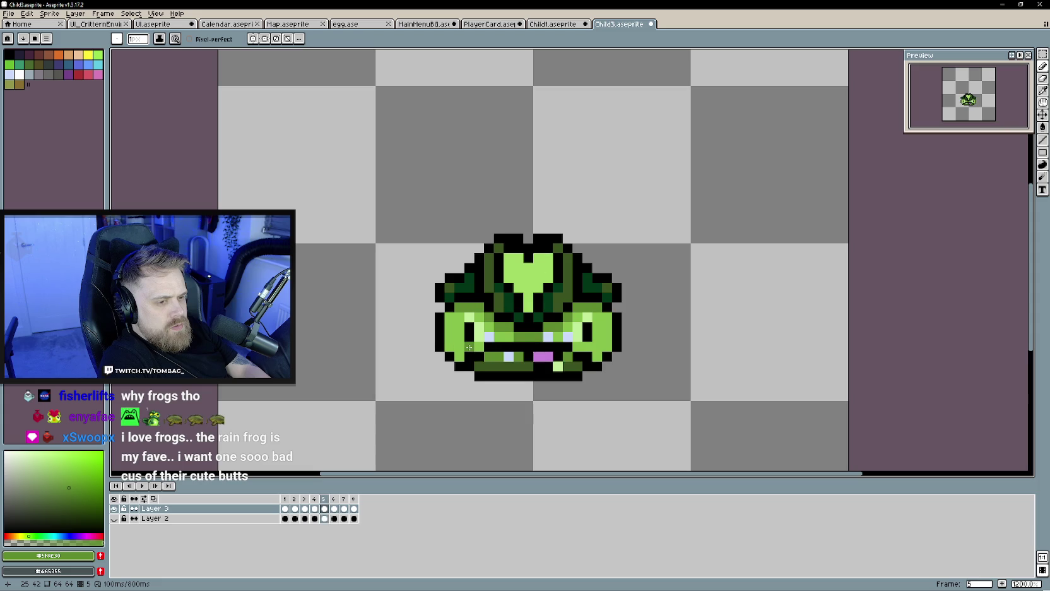
pyautogui.press('Right')
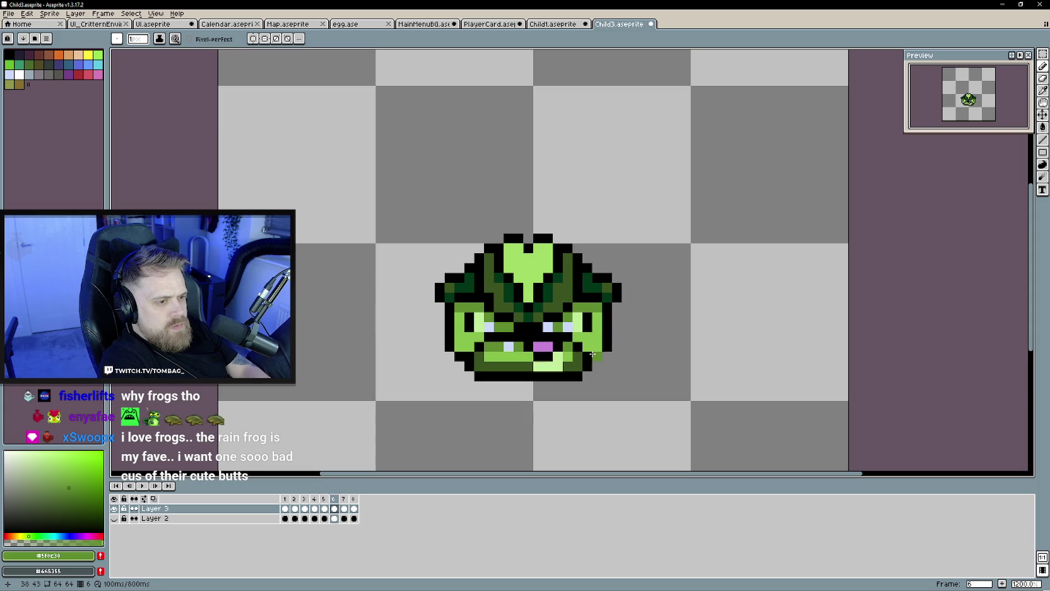
pyautogui.press('Right')
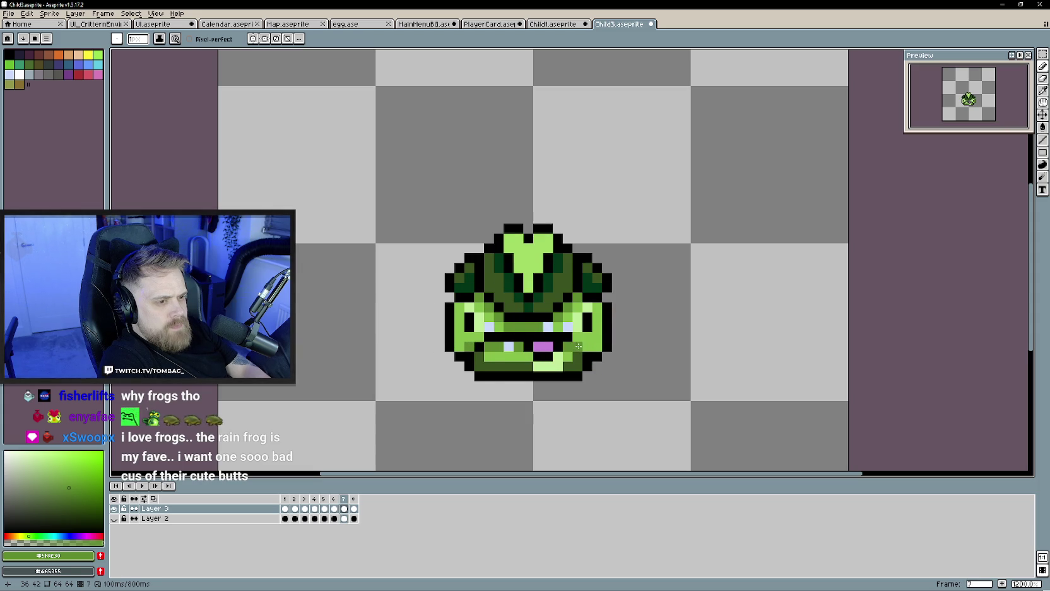
pyautogui.press('Right')
pyautogui.press('Right')
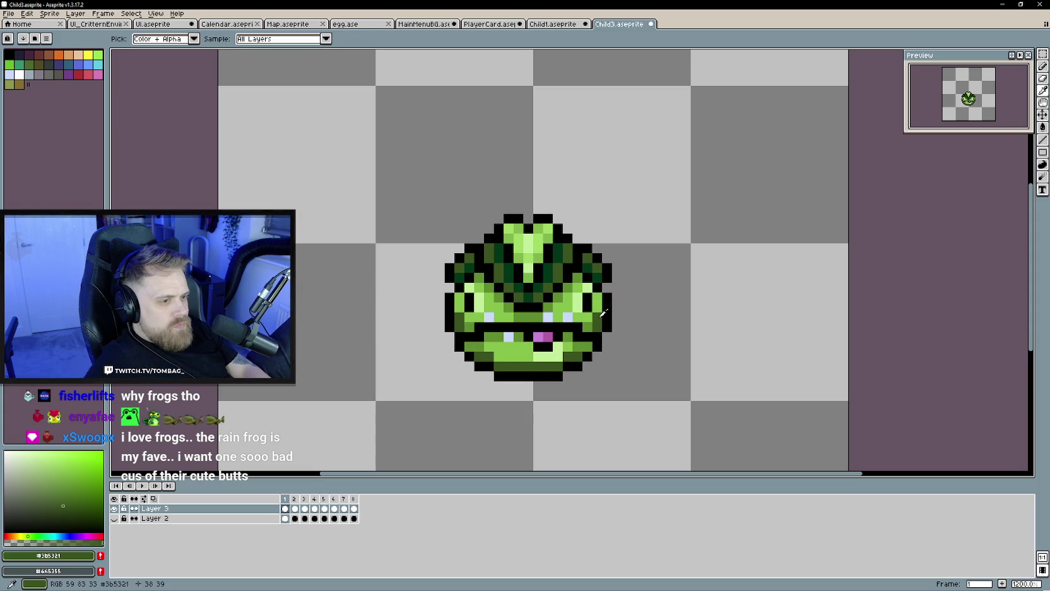
# Step through frames 2 to 8 and play the animation to review the head shading.
pyautogui.press('Right')
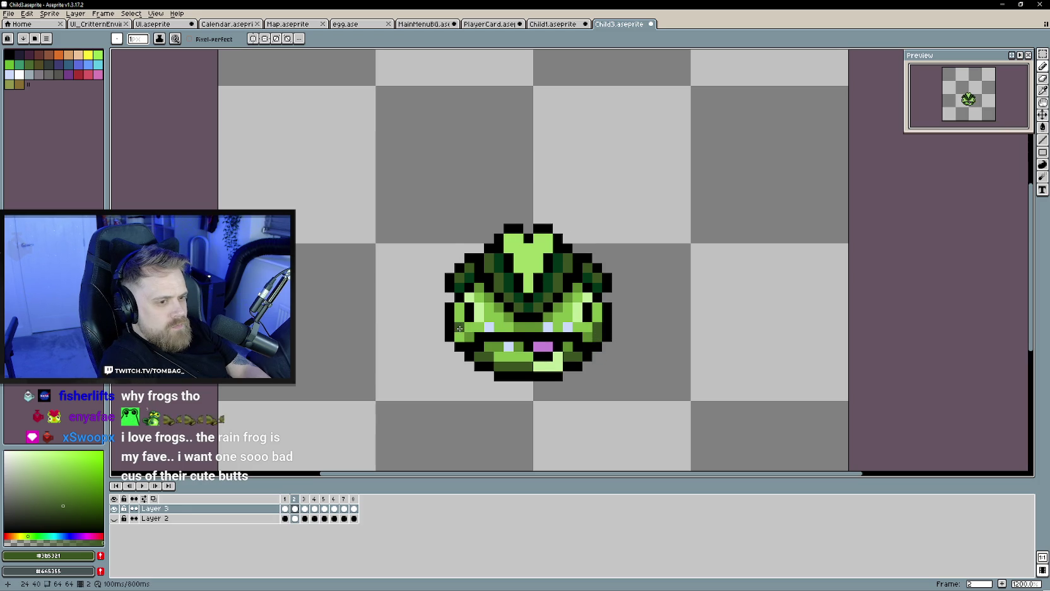
pyautogui.press('Right')
pyautogui.press('Right')
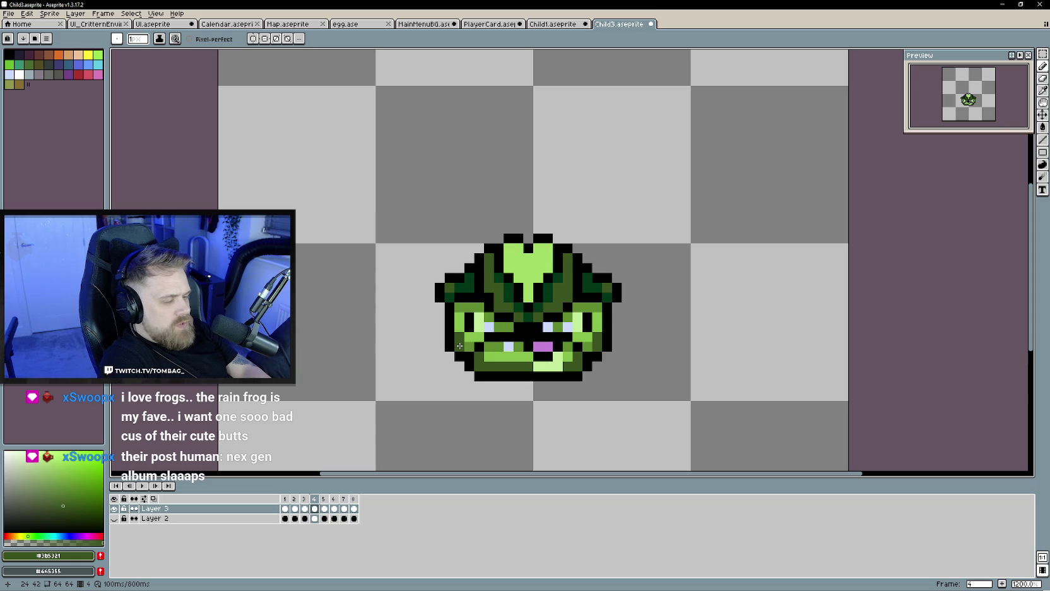
pyautogui.press('Right')
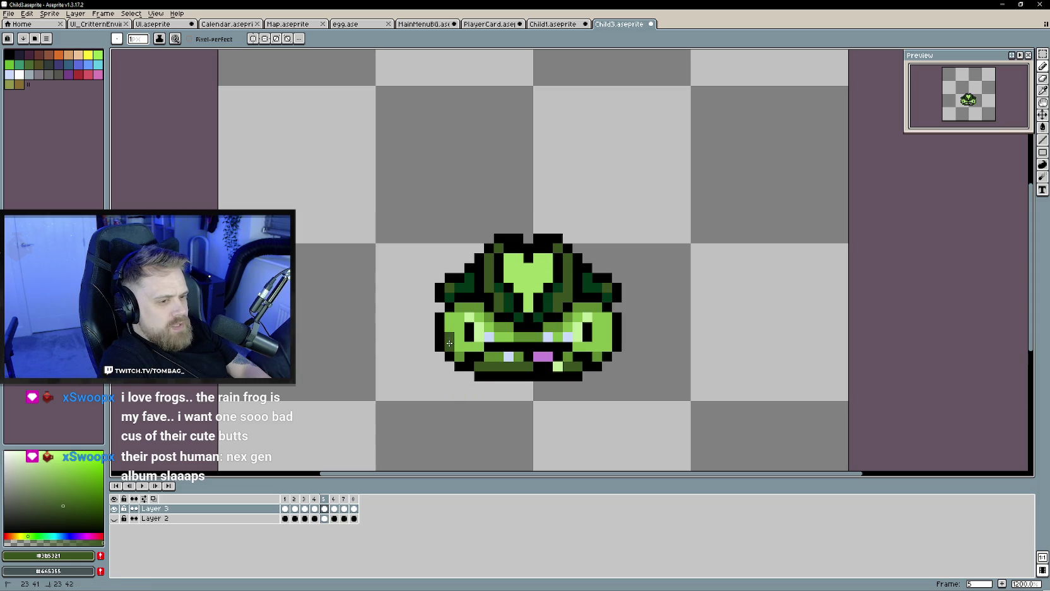
pyautogui.press('Right')
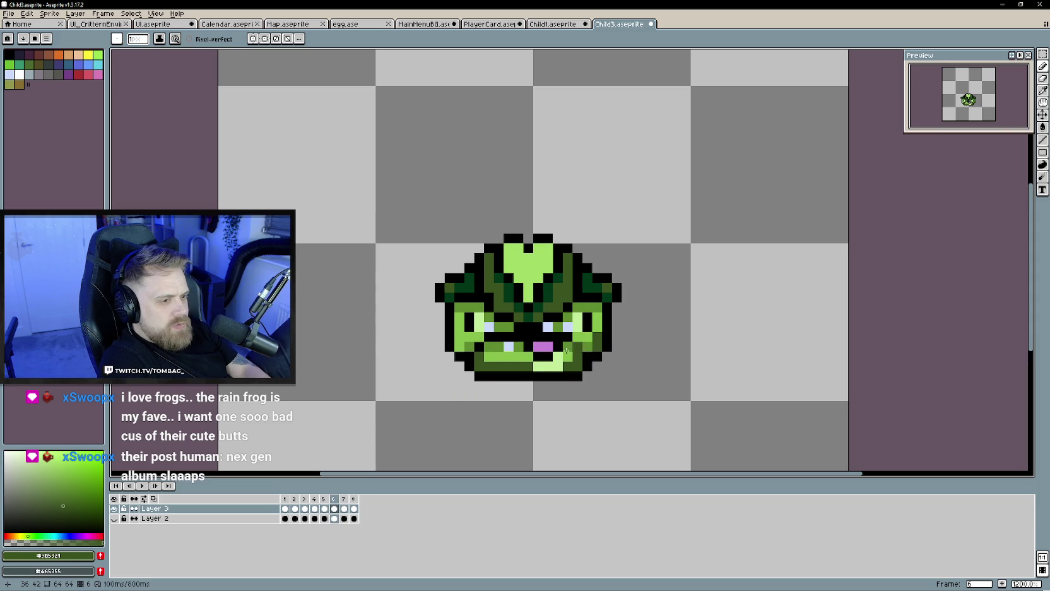
pyautogui.press('Right')
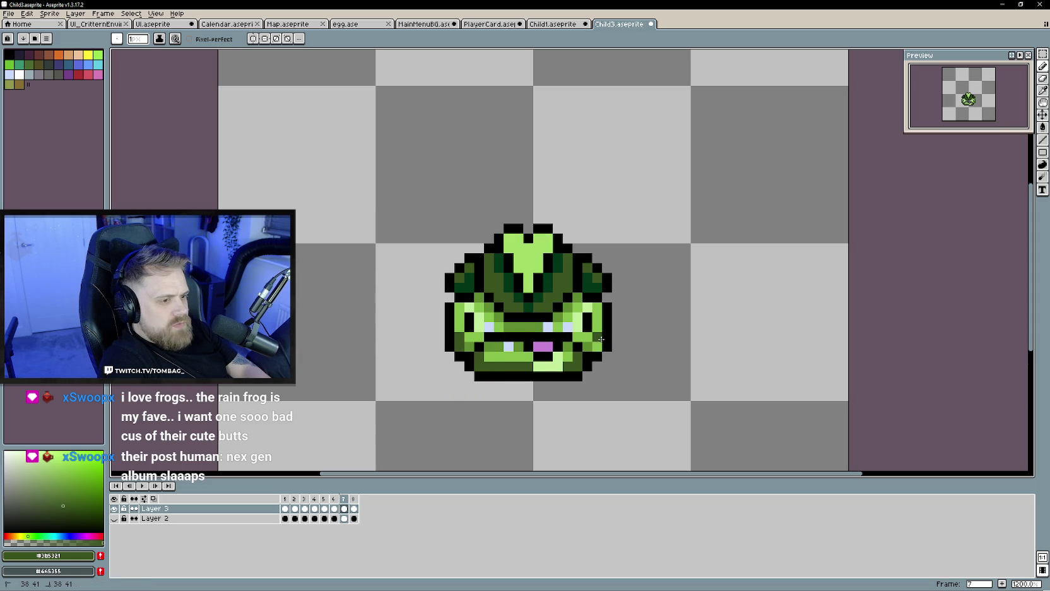
pyautogui.press('Right')
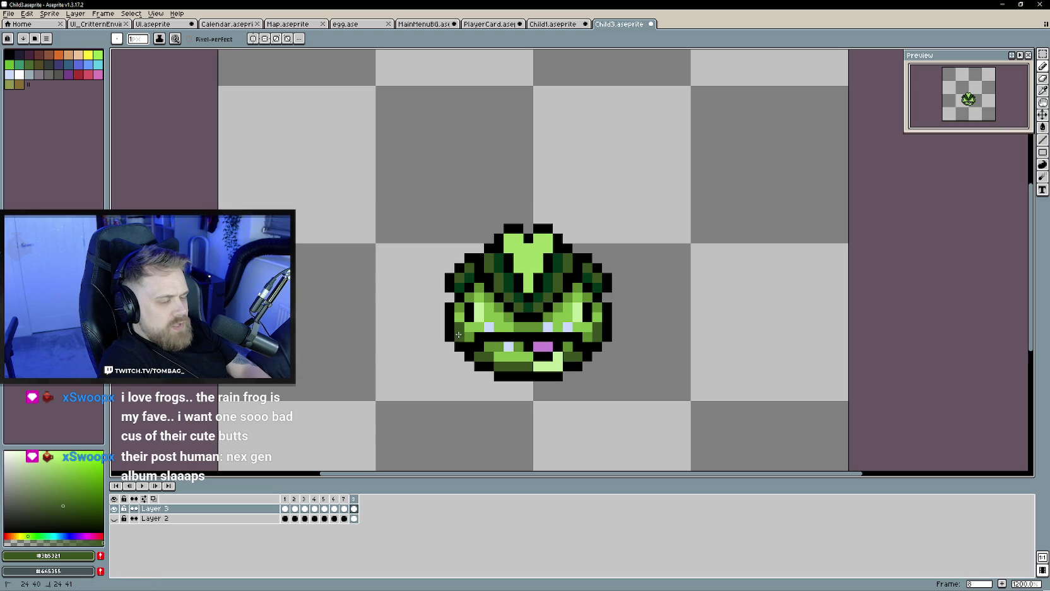
pyautogui.press('Left')
pyautogui.press('Left')
pyautogui.press('Left')
pyautogui.press('Return')
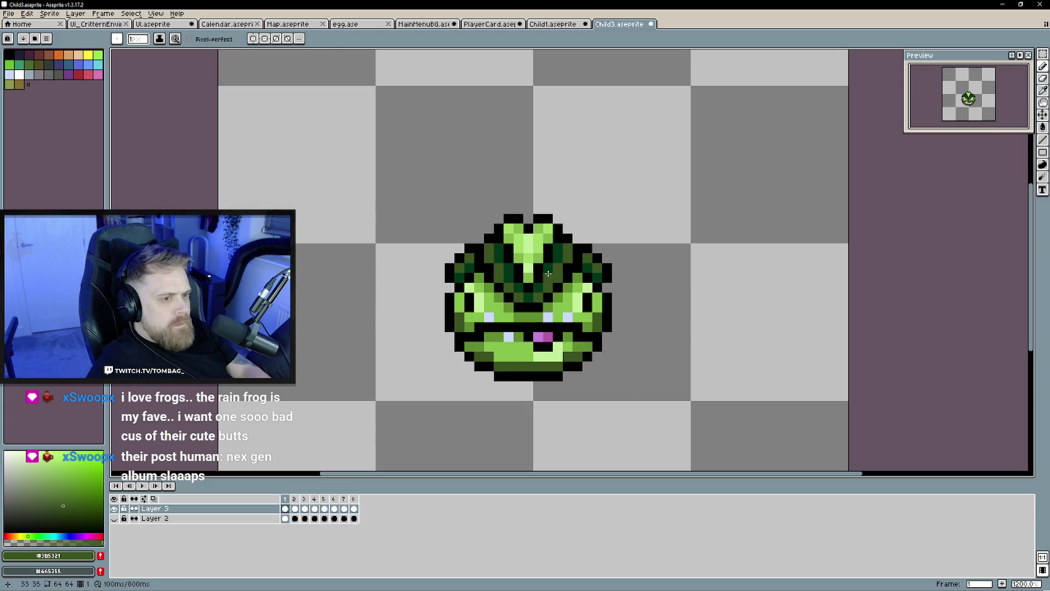
# Sample the head's light green and recolour four head pixels on frame 5.
pyautogui.keyDown('alt'); pyautogui.click(522, 251); pyautogui.keyUp('alt')
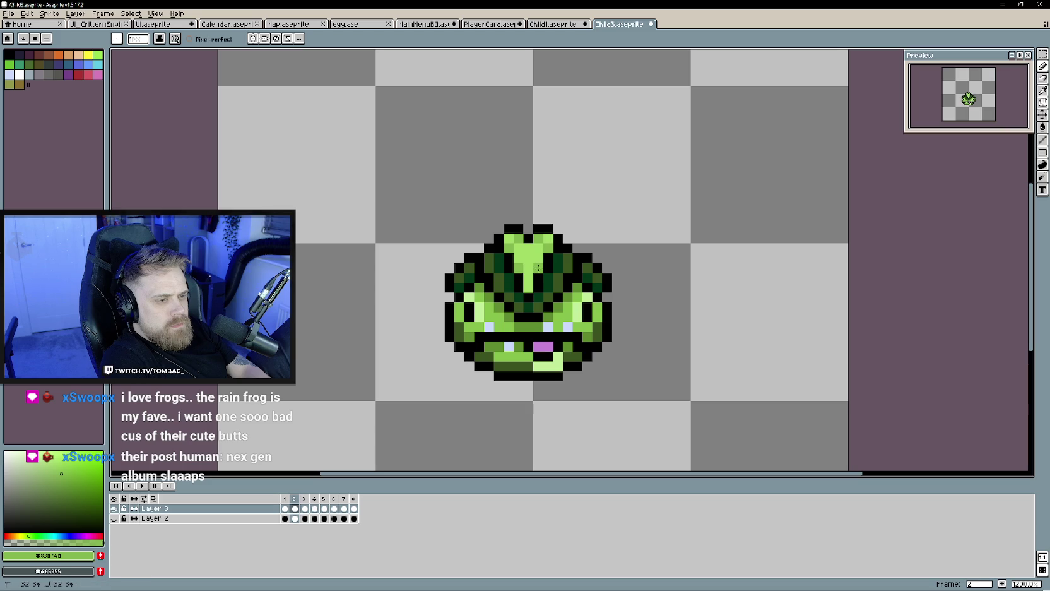
pyautogui.press('Right')
pyautogui.press('Right')
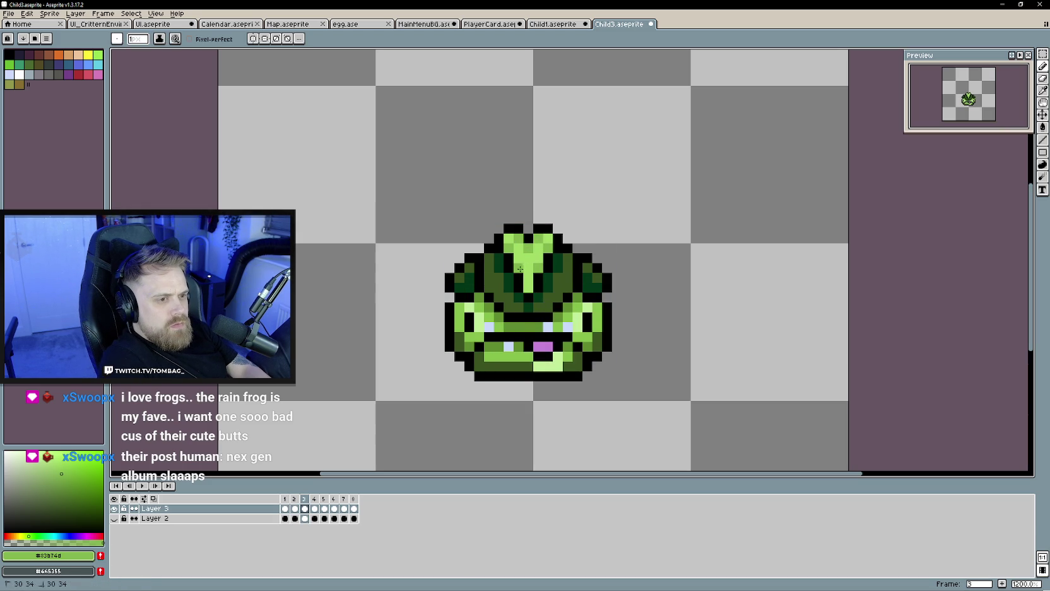
pyautogui.press('Right')
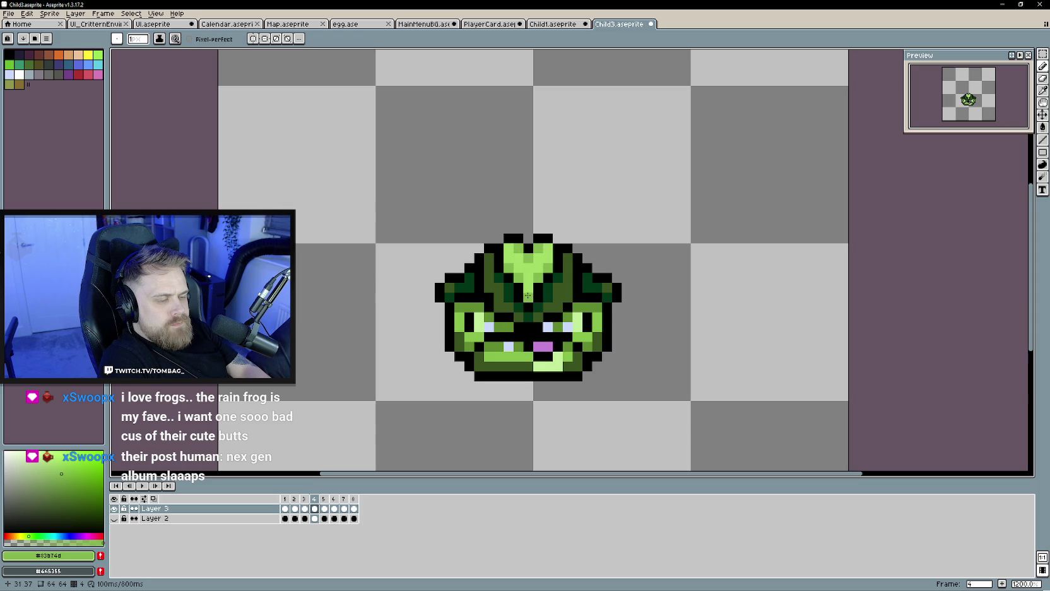
pyautogui.press('Right')
pyautogui.click(539, 258)
pyautogui.click(510, 279)
pyautogui.click(528, 279)
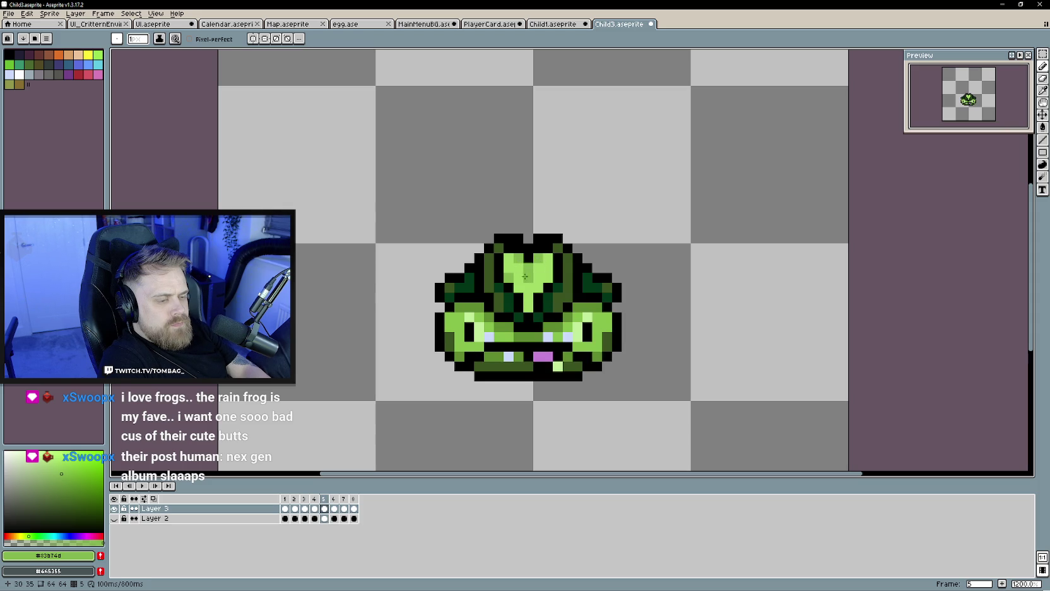
pyautogui.click(538, 288)
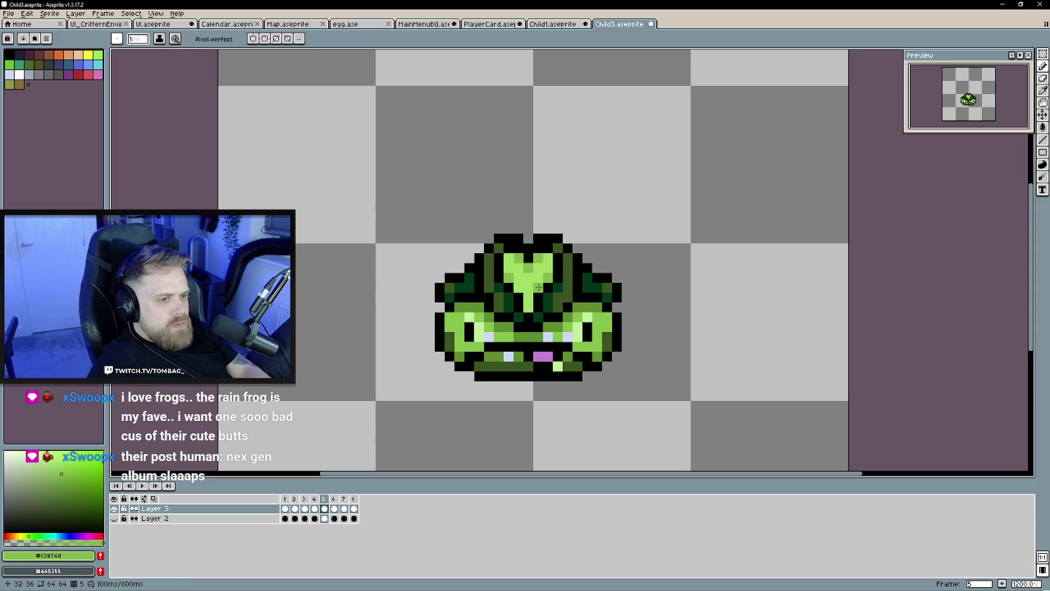
# Repaint the top of the head darker on frames 7 and 8, returning to frame 1.
pyautogui.press('Right')
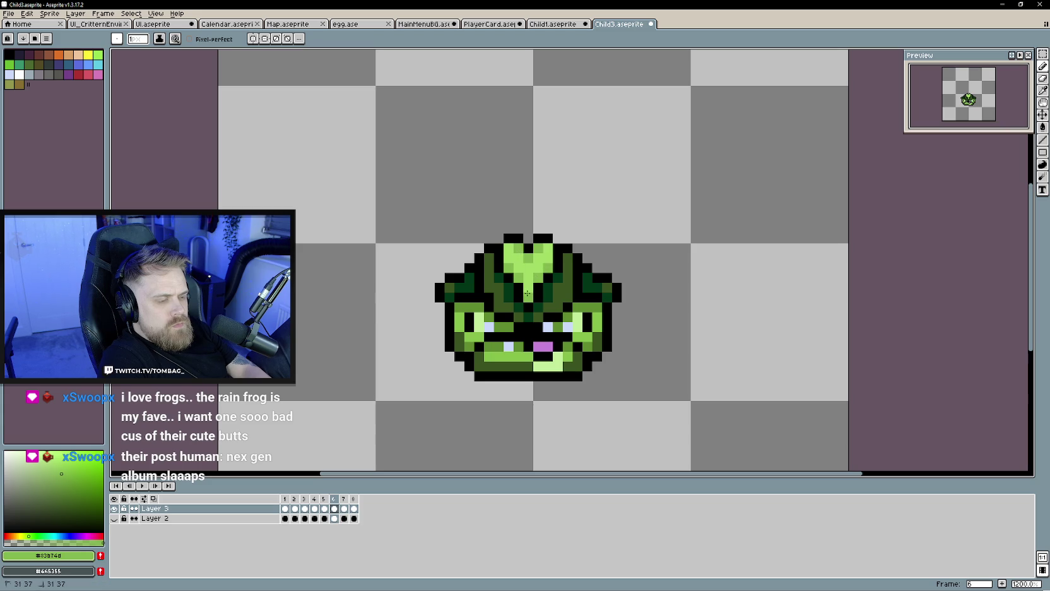
pyautogui.press('Right')
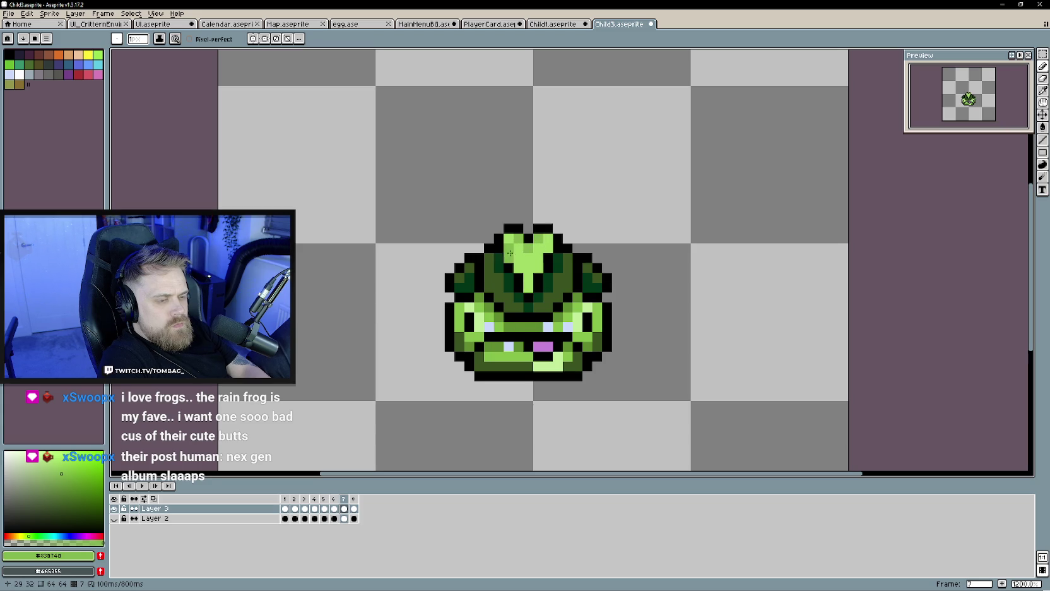
pyautogui.click(547, 249)
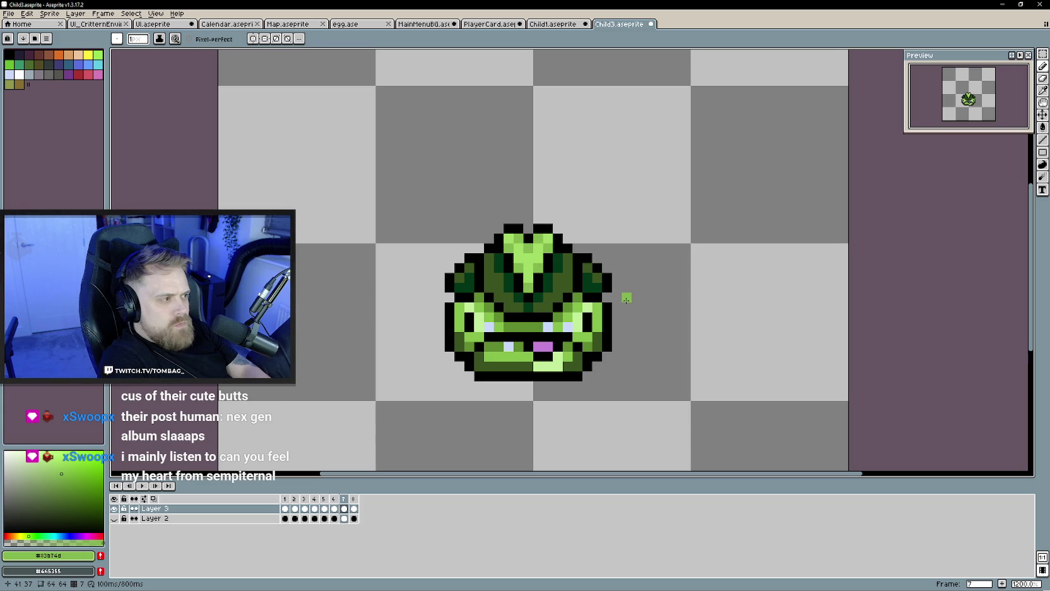
pyautogui.press('Right')
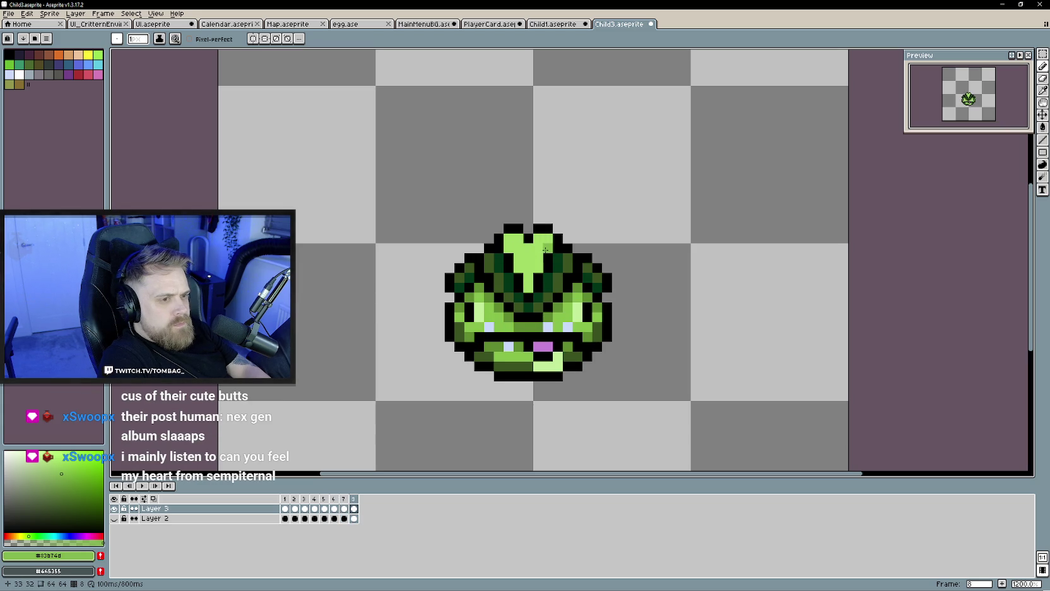
pyautogui.moveTo(547, 250); pyautogui.dragTo(531, 269)
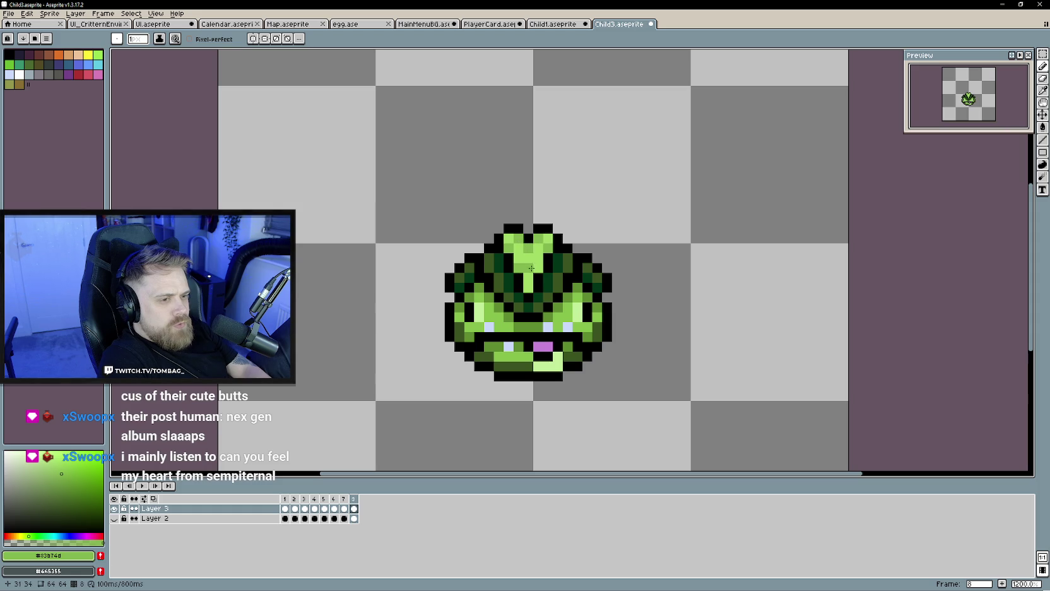
pyautogui.press('Right')
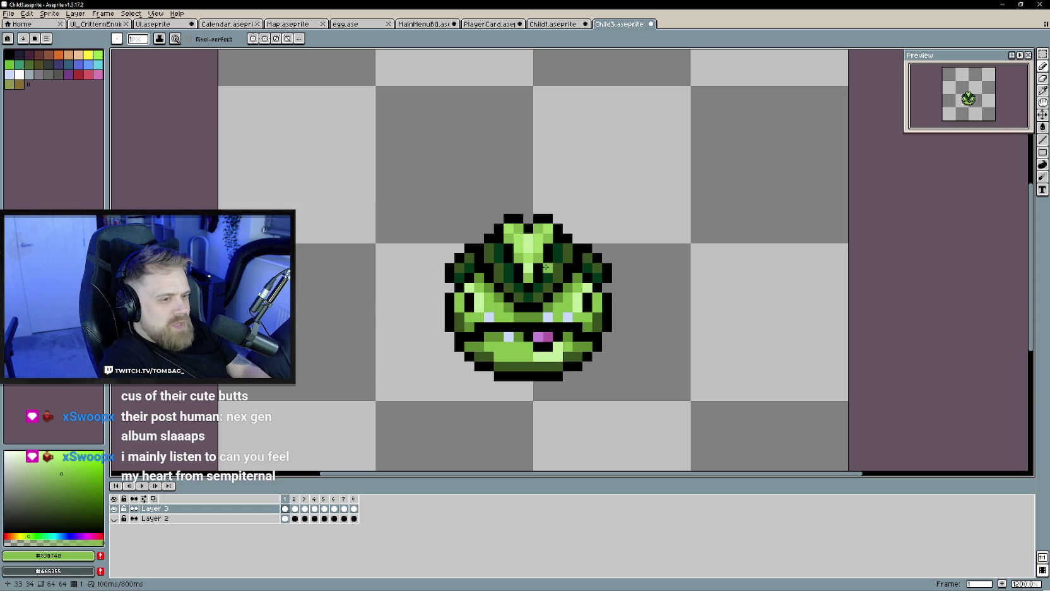
# Sample a paler green from the frog, step through frames 1 to 7, and zoom out.
pyautogui.keyDown('alt'); pyautogui.click(531, 276); pyautogui.keyUp('alt')
pyautogui.press('Right')
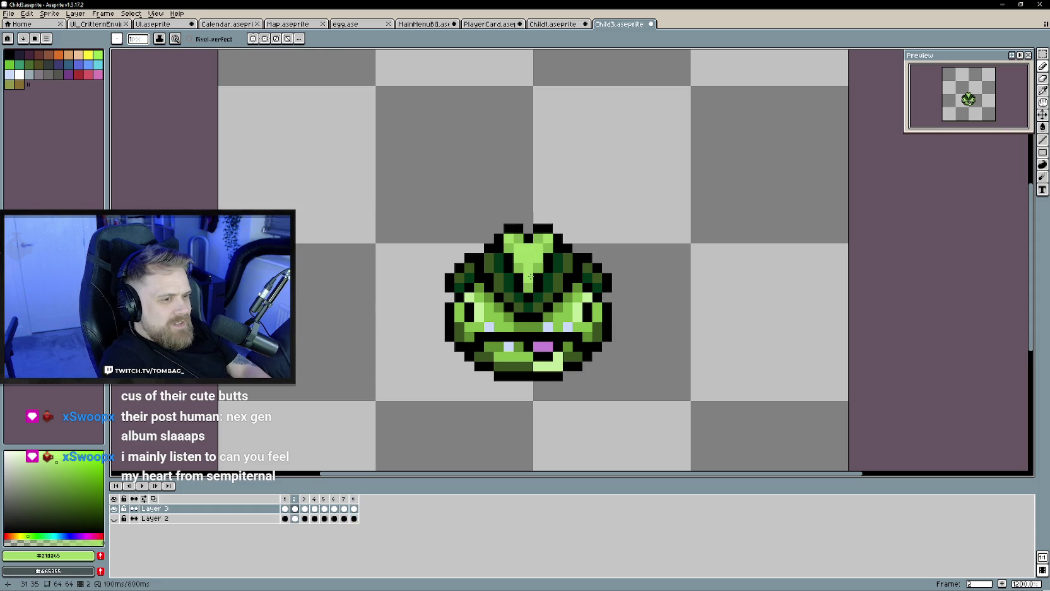
pyautogui.press('Left')
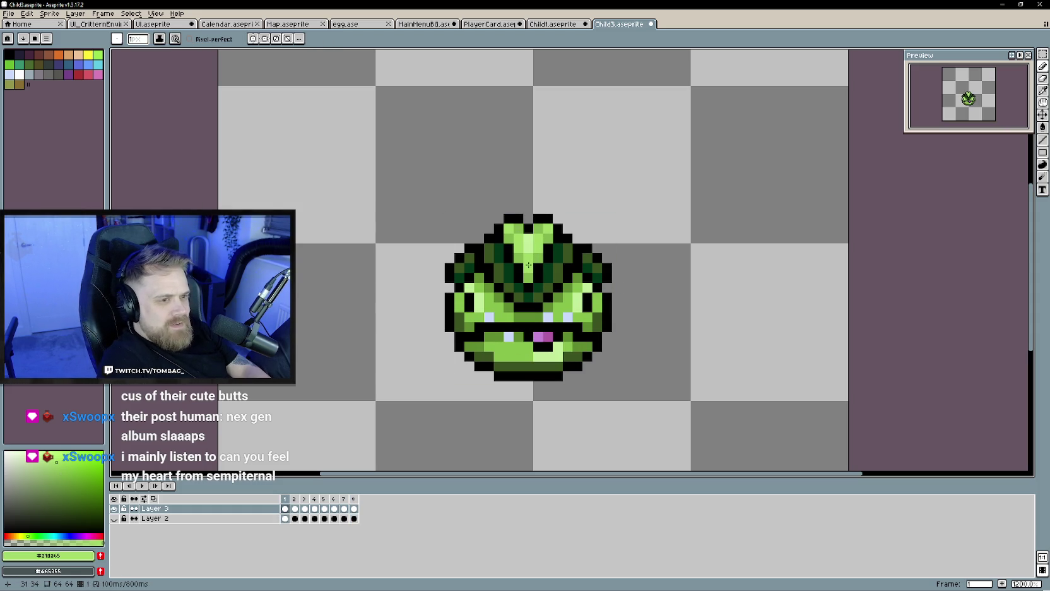
pyautogui.keyDown('alt'); pyautogui.click(529, 268); pyautogui.keyUp('alt')
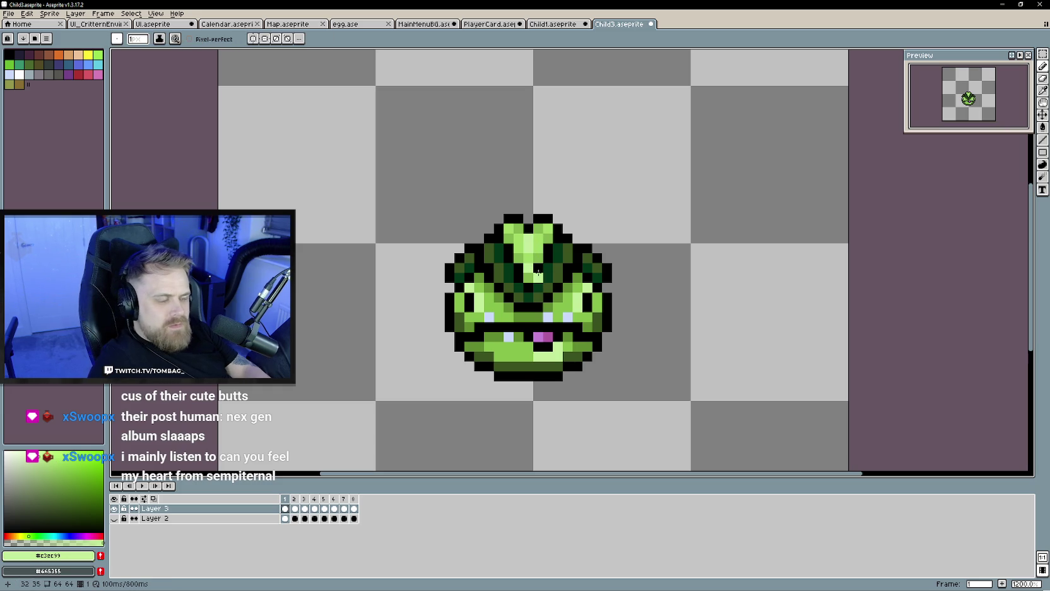
pyautogui.press('Right')
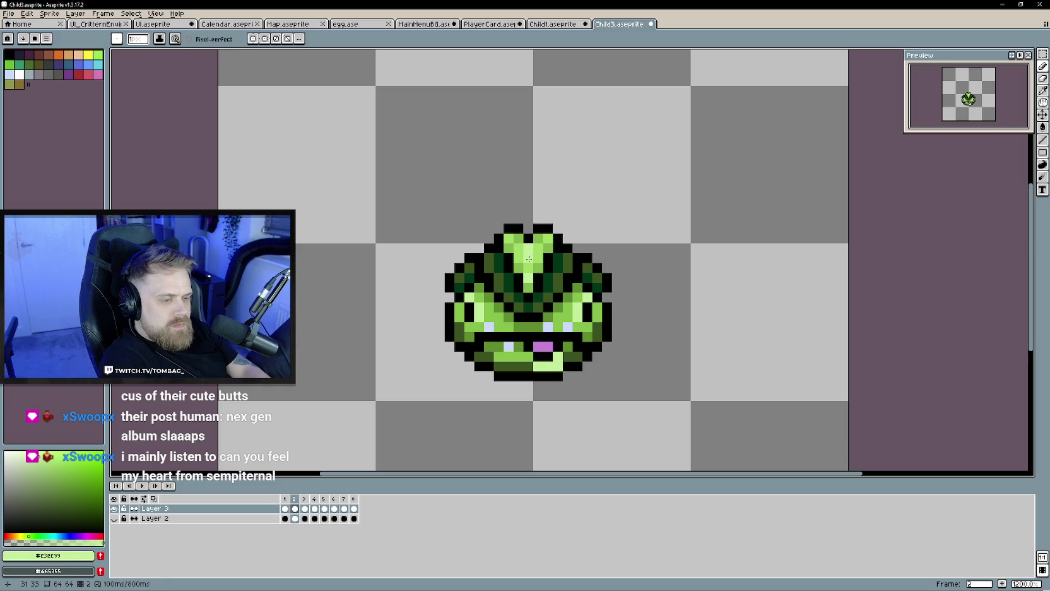
pyautogui.press('Right')
pyautogui.press('Right')
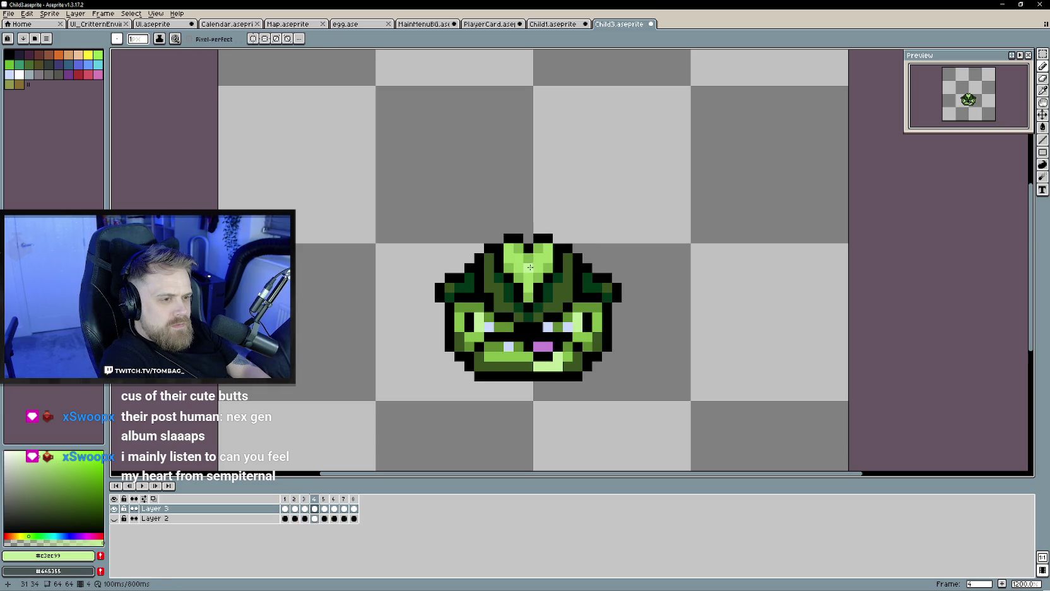
pyautogui.press('Right')
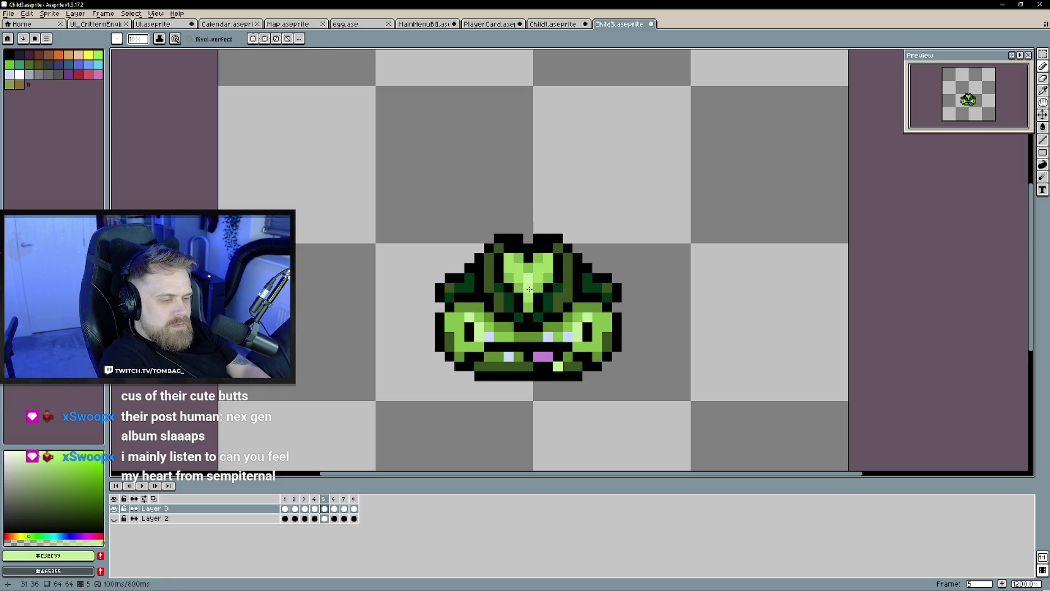
pyautogui.press('Right')
pyautogui.press('Right')
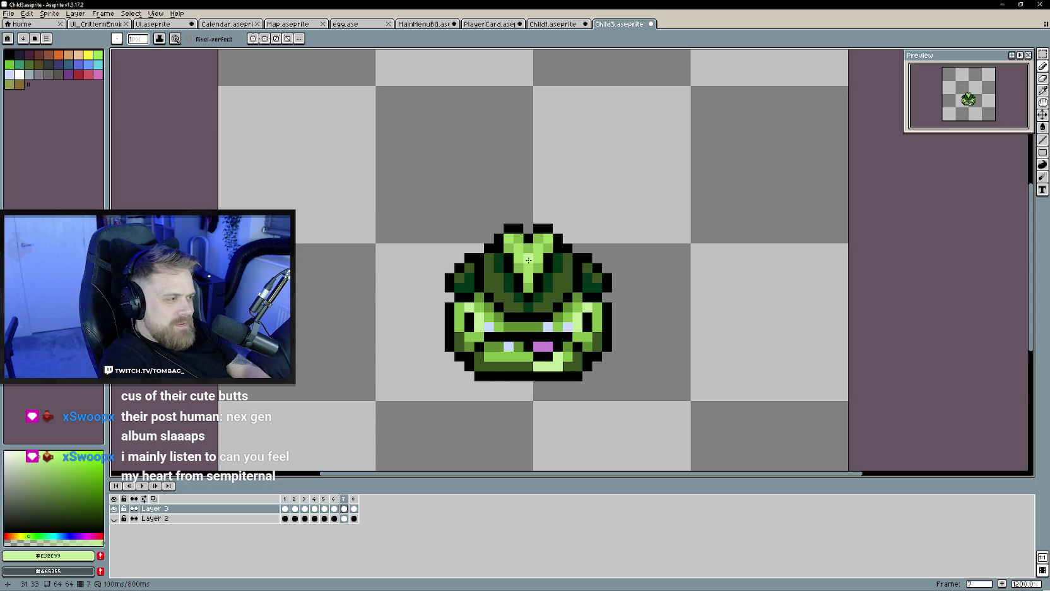
pyautogui.press('Right')
pyautogui.press('Right')
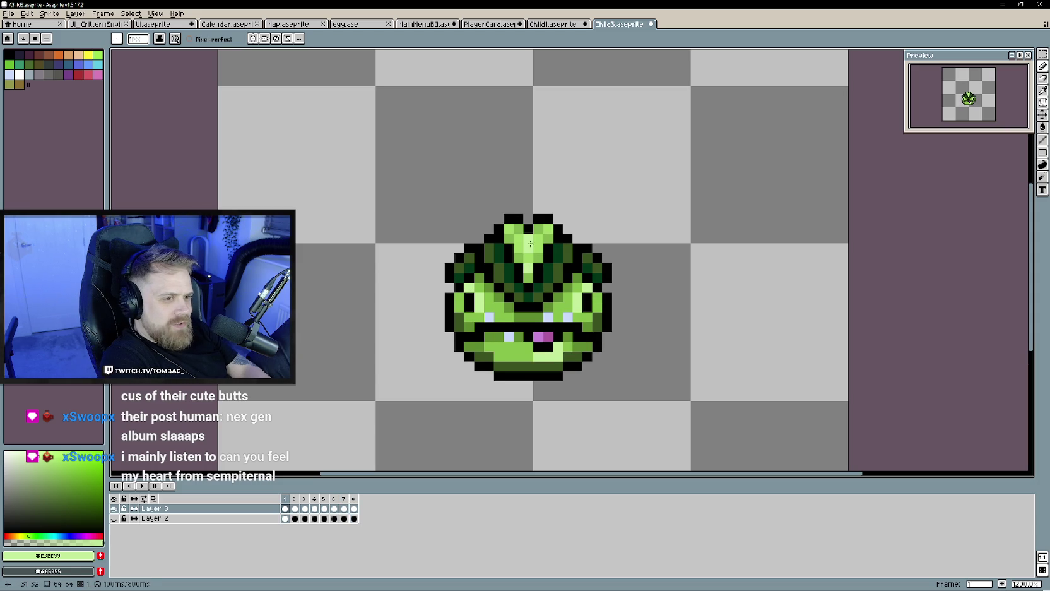
pyautogui.scroll(-3, 663, 417)
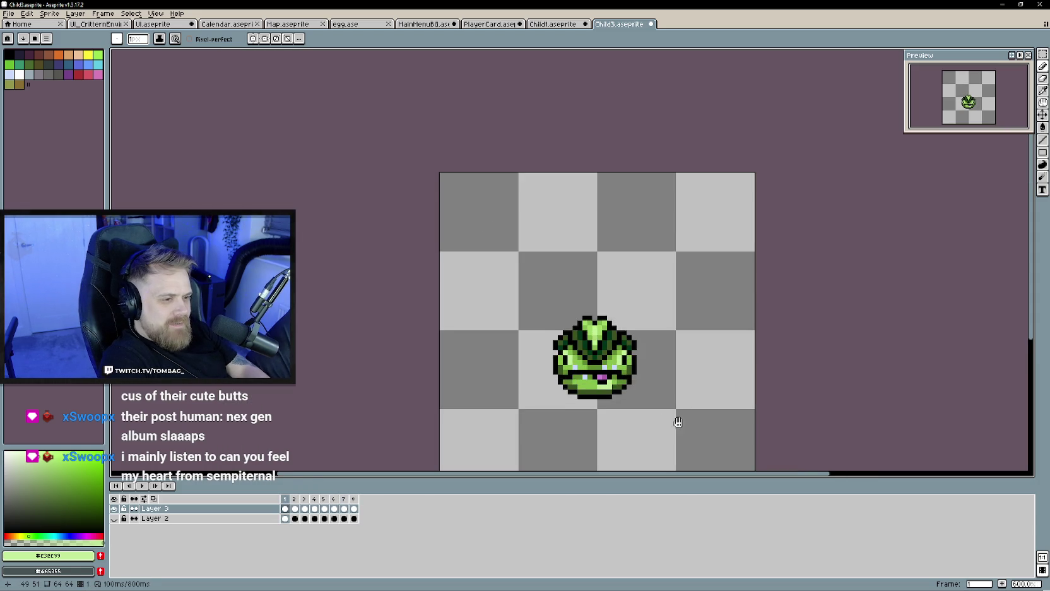
# Re-centre the zoomed-out frog, stop the playback, and refocus the Aseprite window.
pyautogui.moveTo(678, 422); pyautogui.dragTo(619, 364)
pyautogui.scroll(-1, 420, 370)
pyautogui.moveTo(352, 382); pyautogui.dragTo(392, 359)
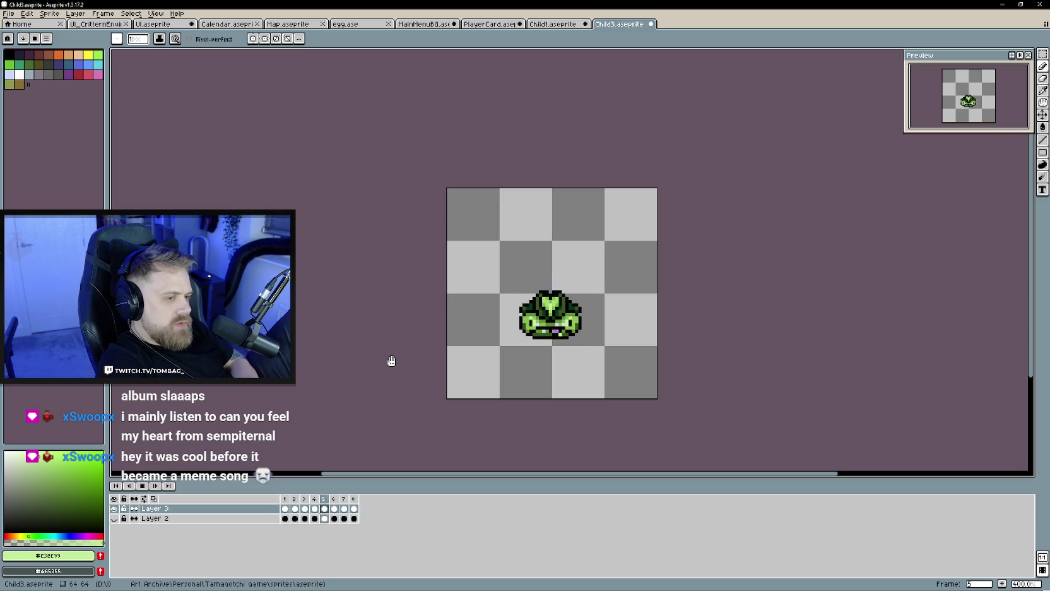
pyautogui.press('Return')
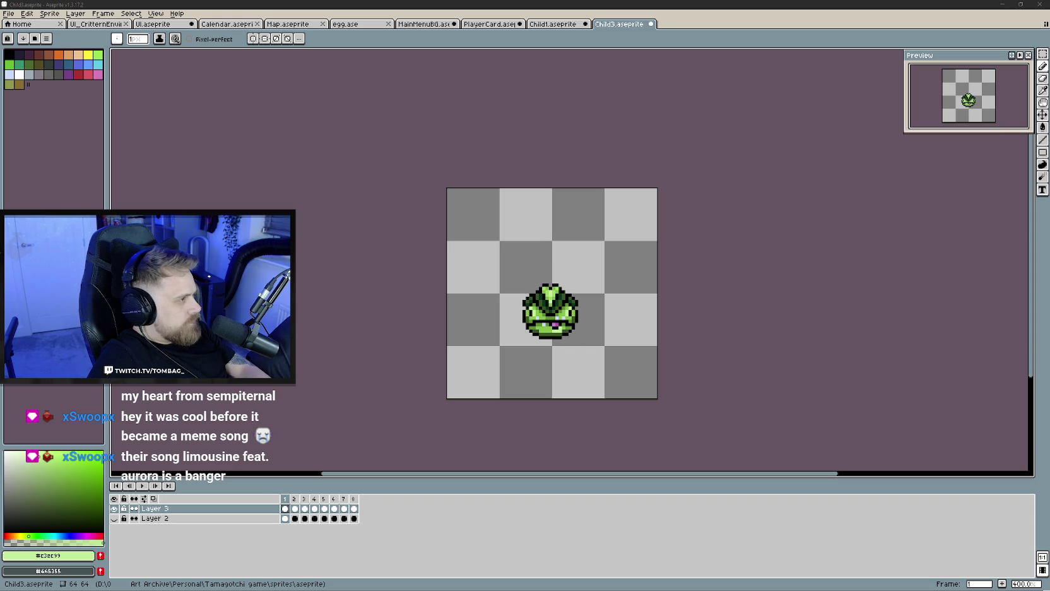
pyautogui.click(546, 39)
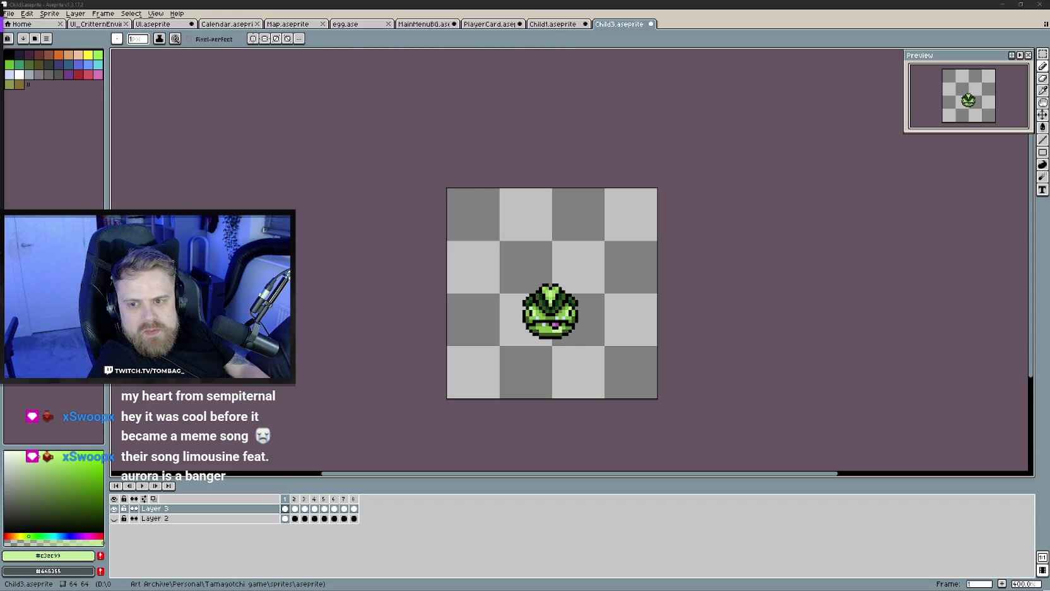
# Browse the open sprite tabs and settle on the UI.aseprite codex slot sheet.
pyautogui.click(93, 24)
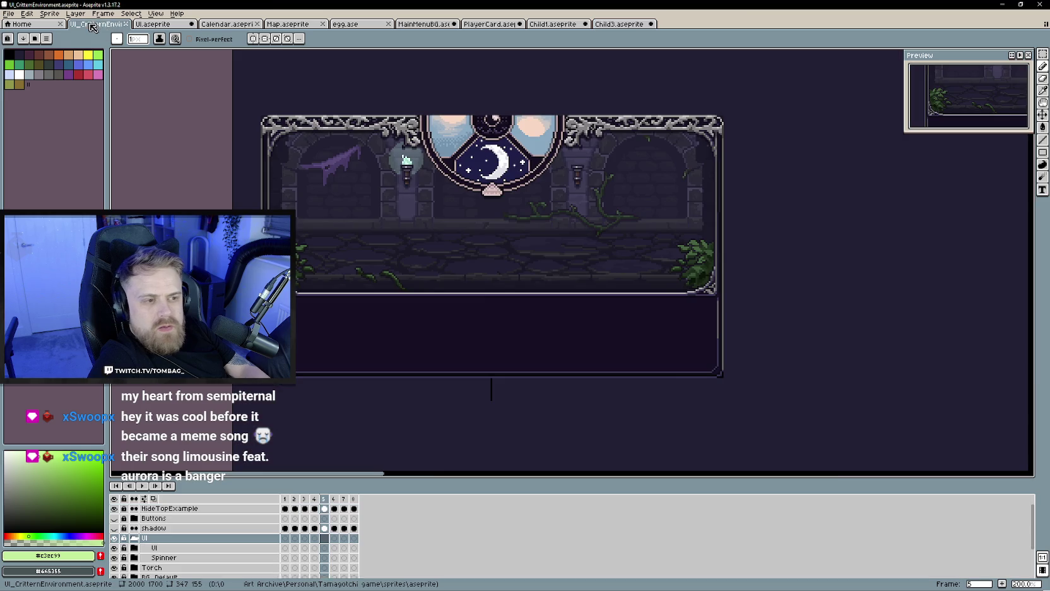
pyautogui.click(227, 24)
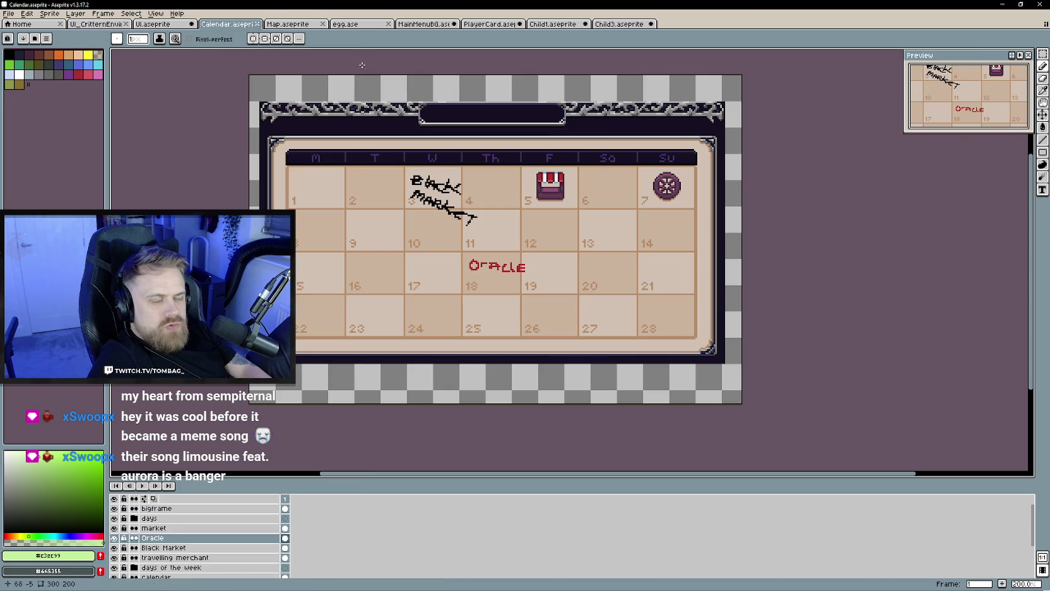
pyautogui.click(287, 24)
pyautogui.click(95, 24)
pyautogui.click(552, 24)
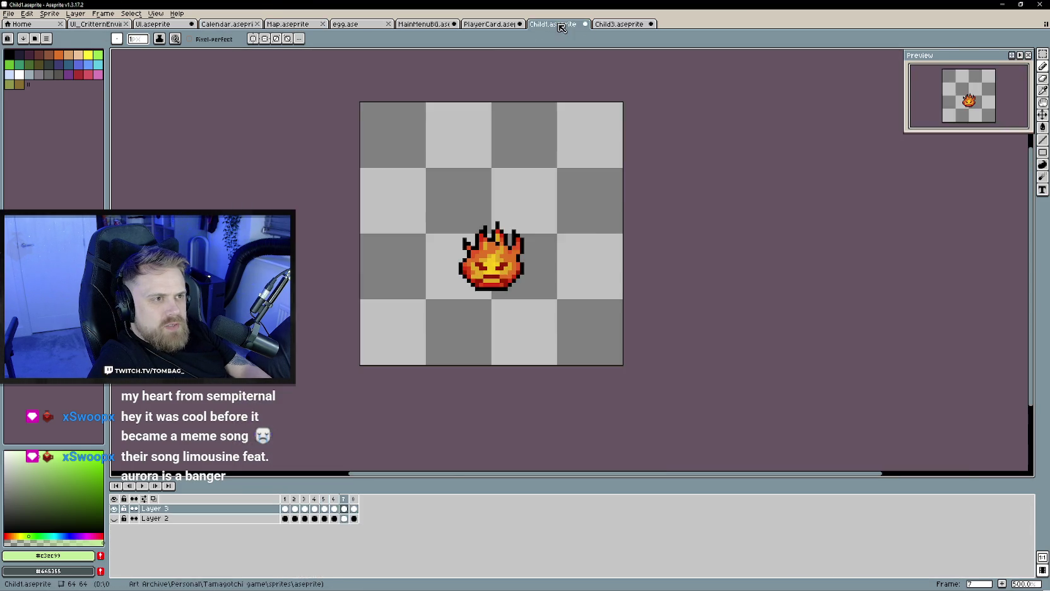
pyautogui.click(489, 24)
pyautogui.click(356, 24)
pyautogui.click(292, 26)
pyautogui.click(227, 24)
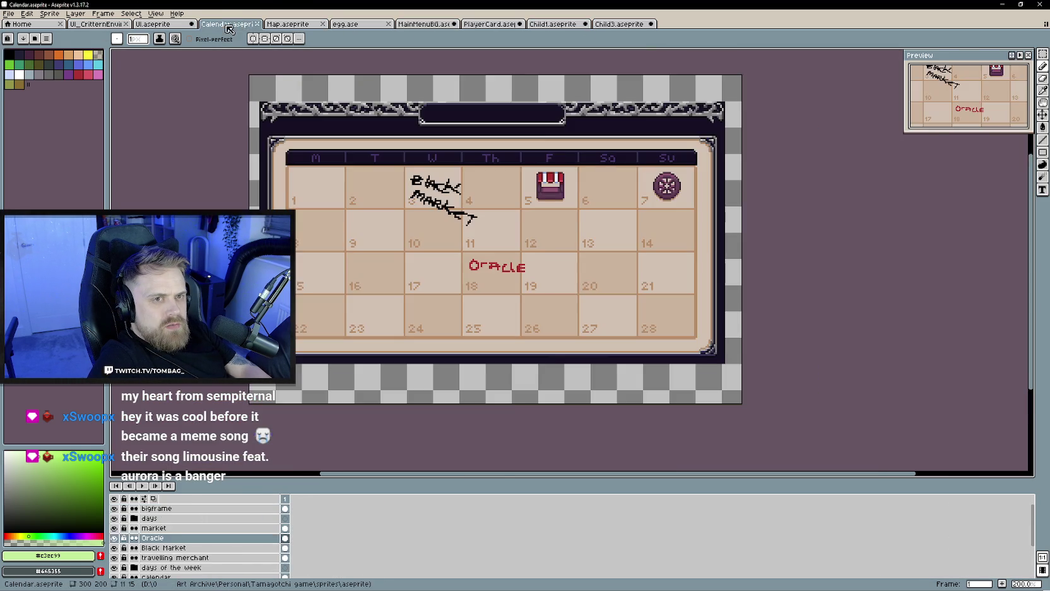
pyautogui.click(154, 24)
pyautogui.scroll(2, 444, 277)
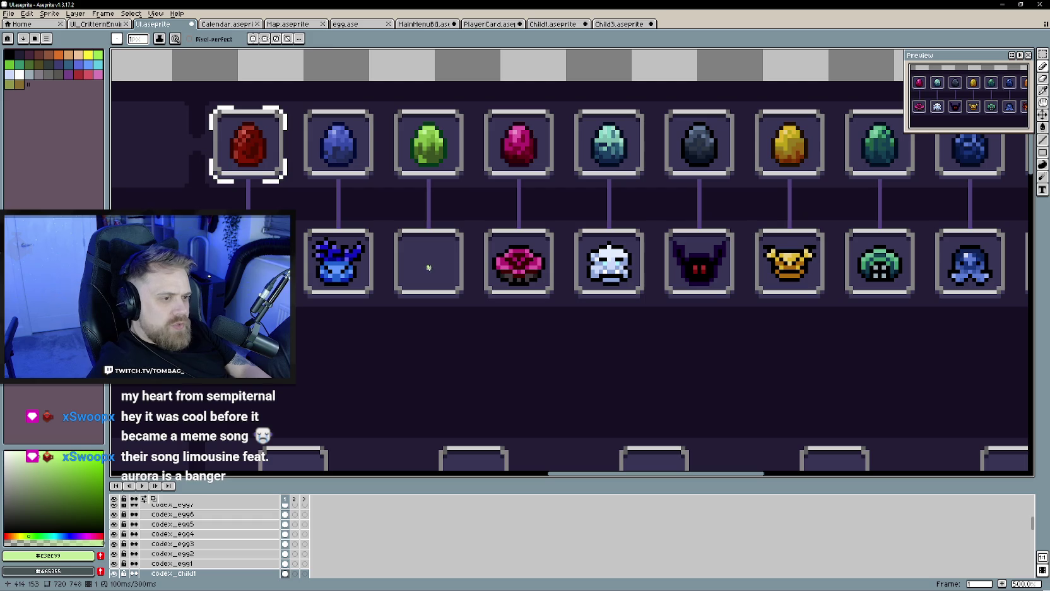
# Add a new empty Layer 13 from codex_Child1's layer menu and select the Ellipse tool.
pyautogui.keyDown('alt'); pyautogui.click(525, 390); pyautogui.keyUp('alt')
pyautogui.rightClick(188, 563)
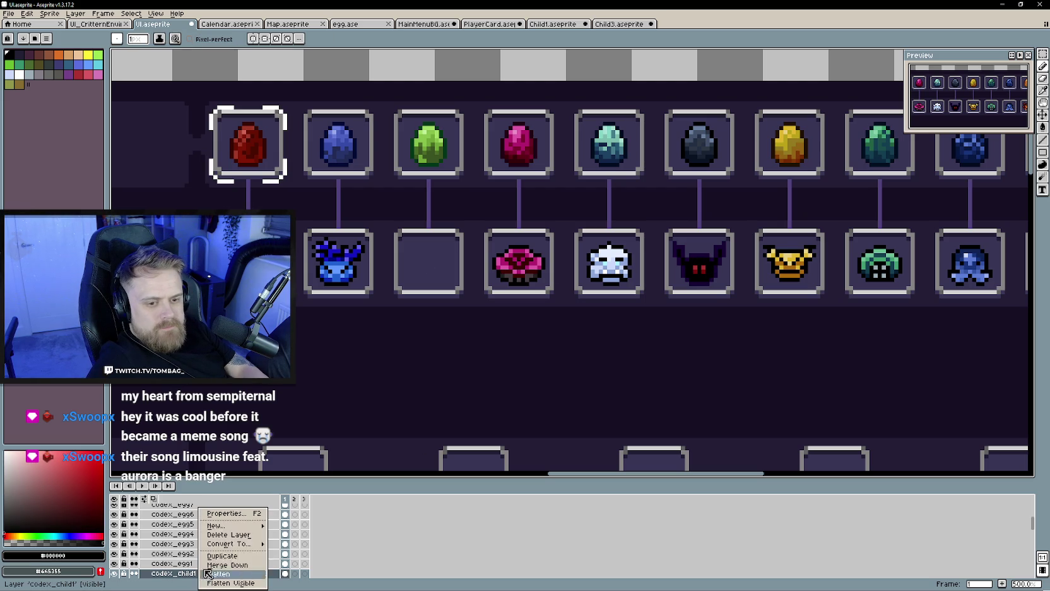
pyautogui.click(297, 528)
pyautogui.scroll(1, 377, 318)
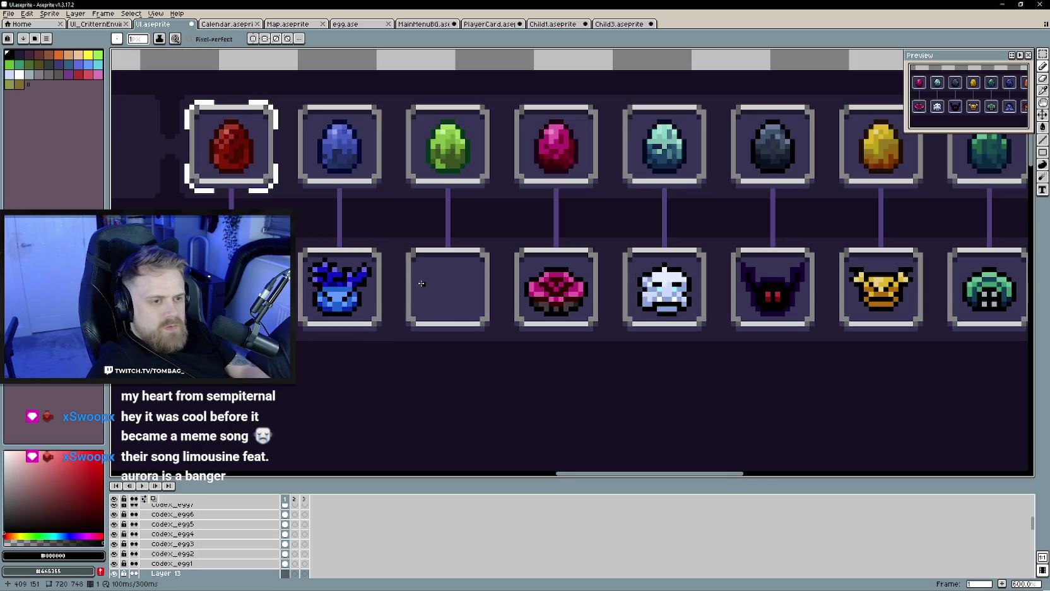
pyautogui.click(1036, 156)
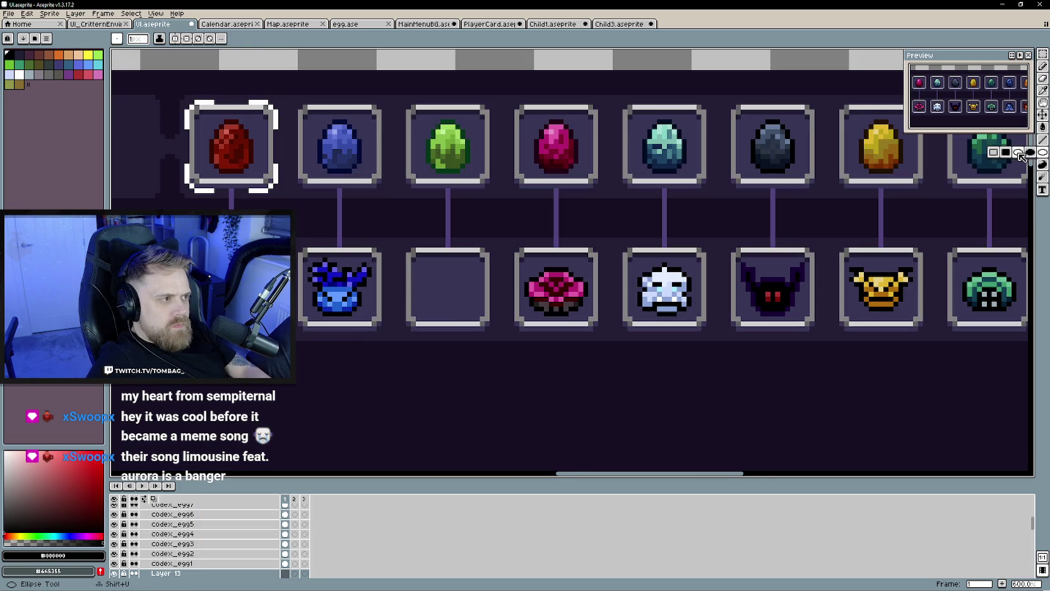
pyautogui.click(1018, 153)
# Draw a black circle in the empty creature slot, erase its top, and undo one outline stroke.
pyautogui.scroll(1, 429, 272)
pyautogui.moveTo(419, 260)
pyautogui.mouseDown()
pyautogui.moveTo(491, 311)
pyautogui.moveTo(464, 282)
pyautogui.mouseUp()
pyautogui.press('v')
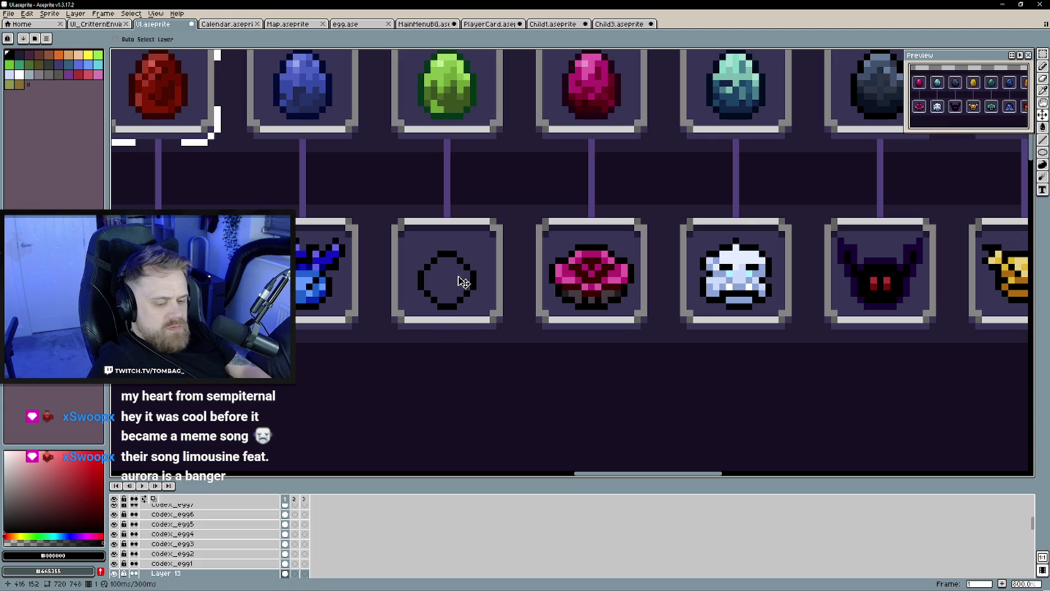
pyautogui.press('b')
pyautogui.press('e')
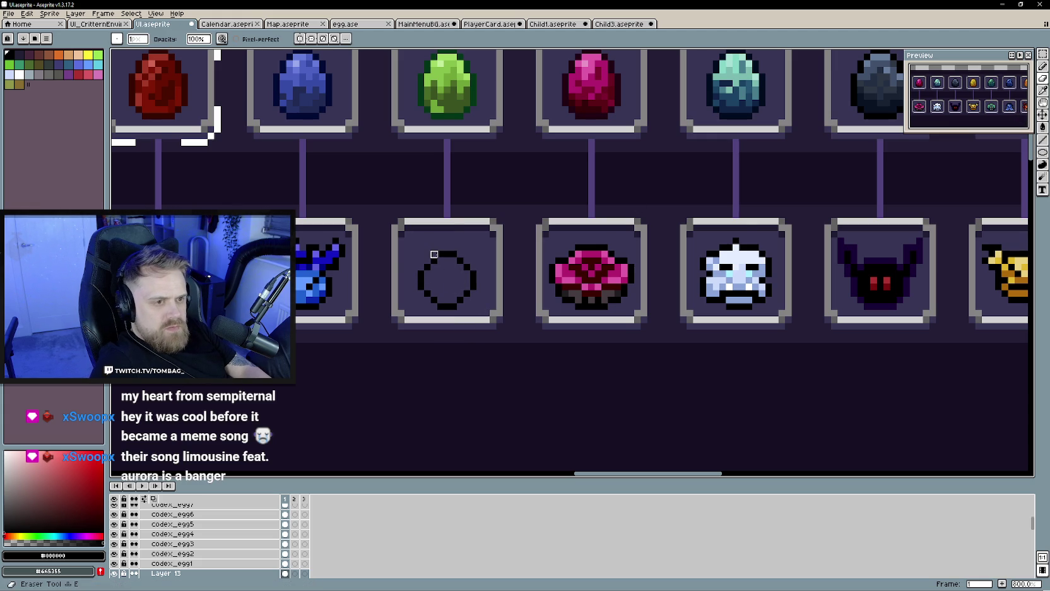
pyautogui.moveTo(434, 255)
pyautogui.mouseDown()
pyautogui.moveTo(462, 253)
pyautogui.moveTo(481, 267)
pyautogui.mouseUp()
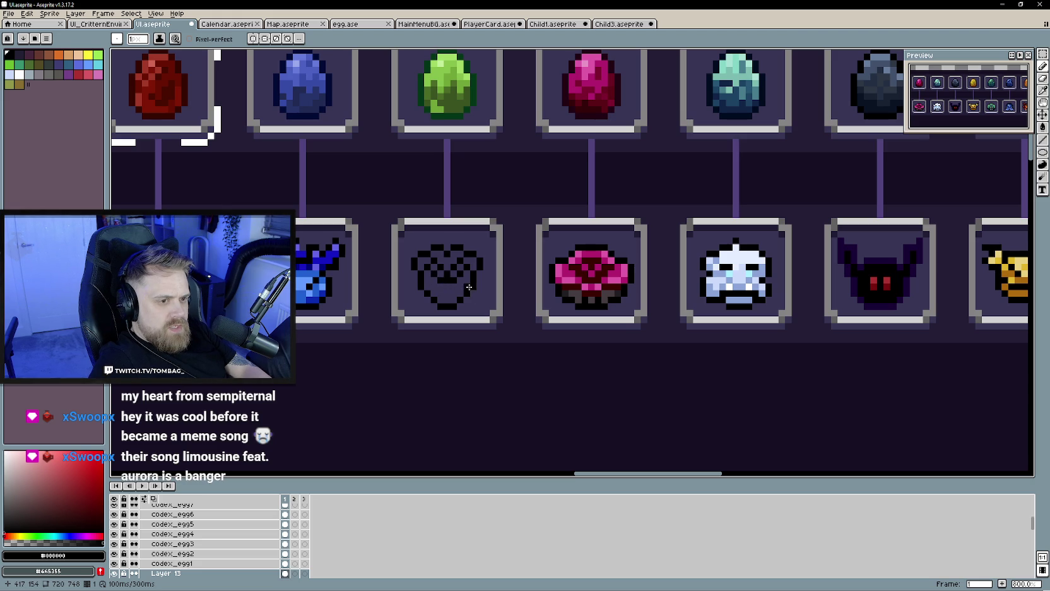
pyautogui.hotkey('ctrl', 'z')
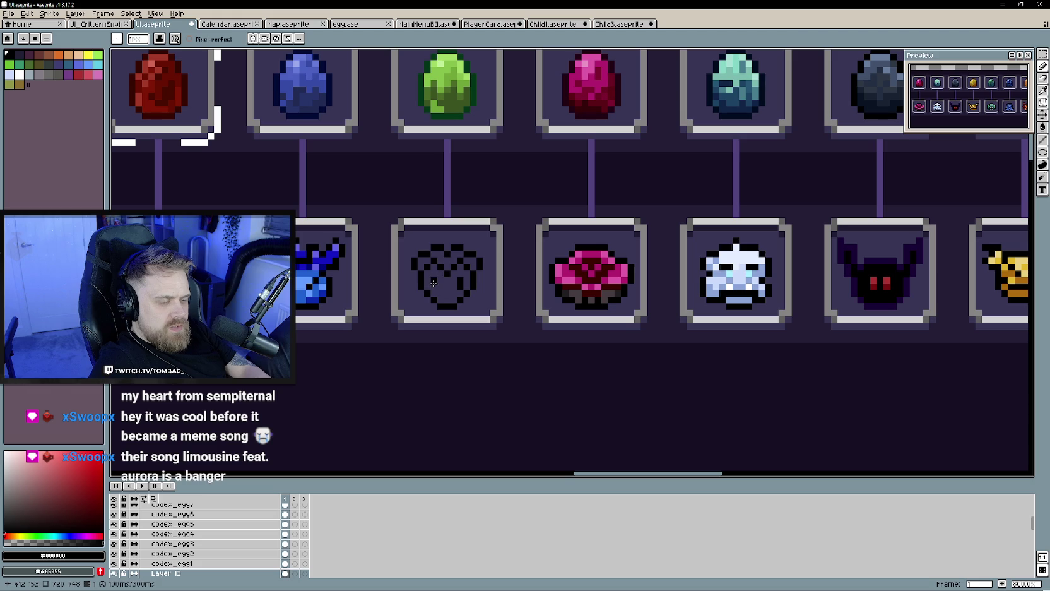
# Sample the green egg's colour as the drawing colour, ending on the Child3 frog sprite.
pyautogui.scroll(-3, 433, 341)
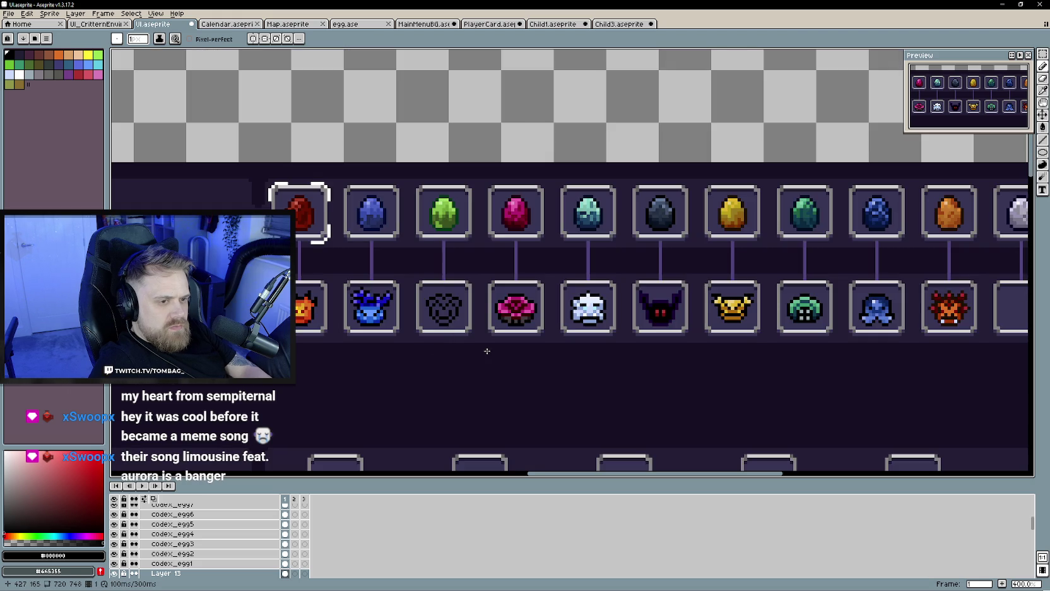
pyautogui.scroll(1, 486, 351)
pyautogui.scroll(1, 467, 265)
pyautogui.press('alt')
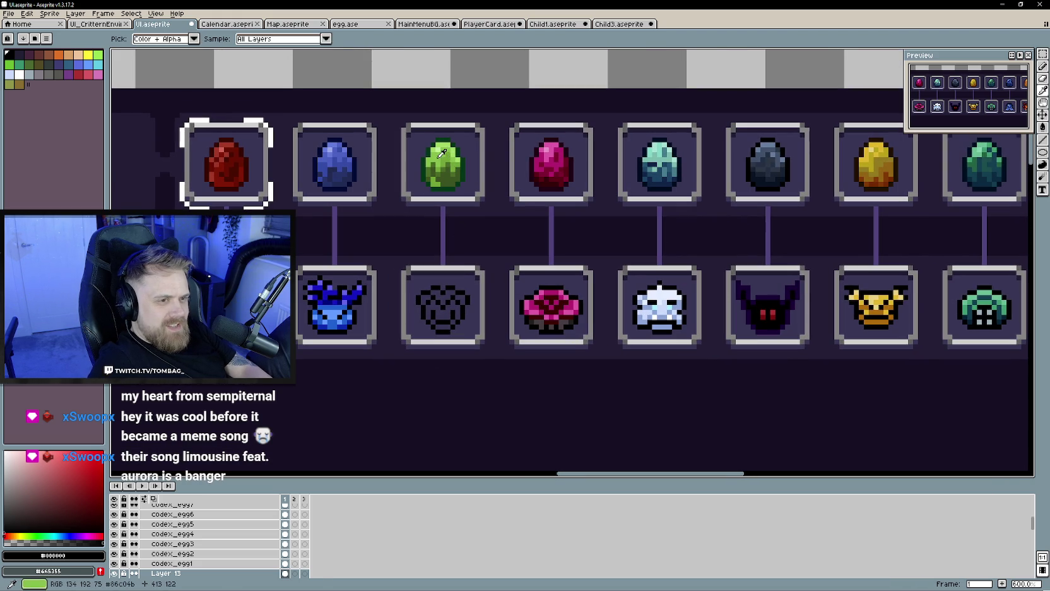
pyautogui.hotkey('ctrl', 'Tab')
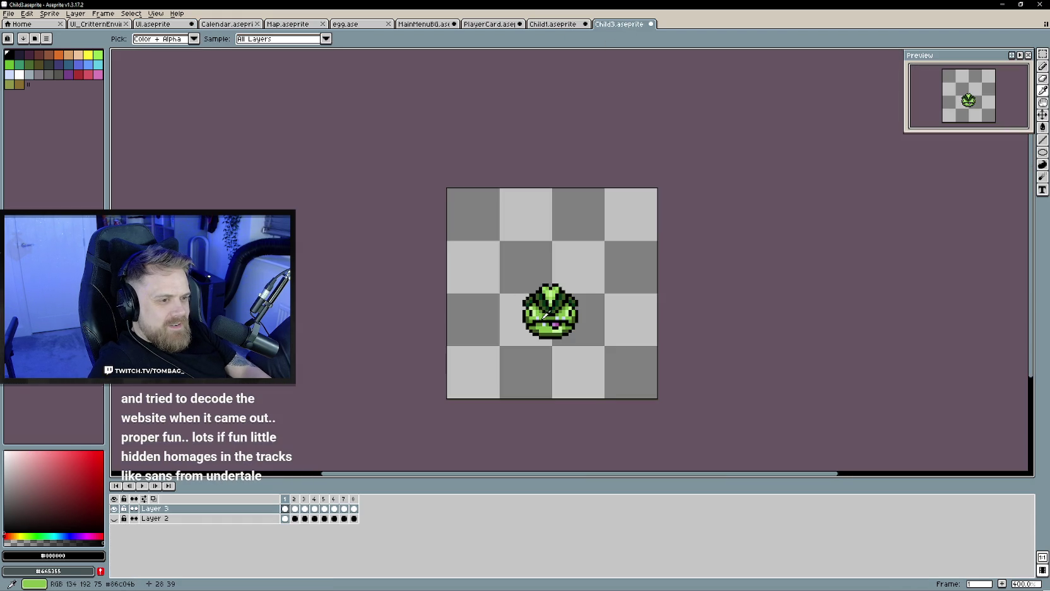
pyautogui.keyDown('alt'); pyautogui.click(542, 317); pyautogui.keyUp('alt')
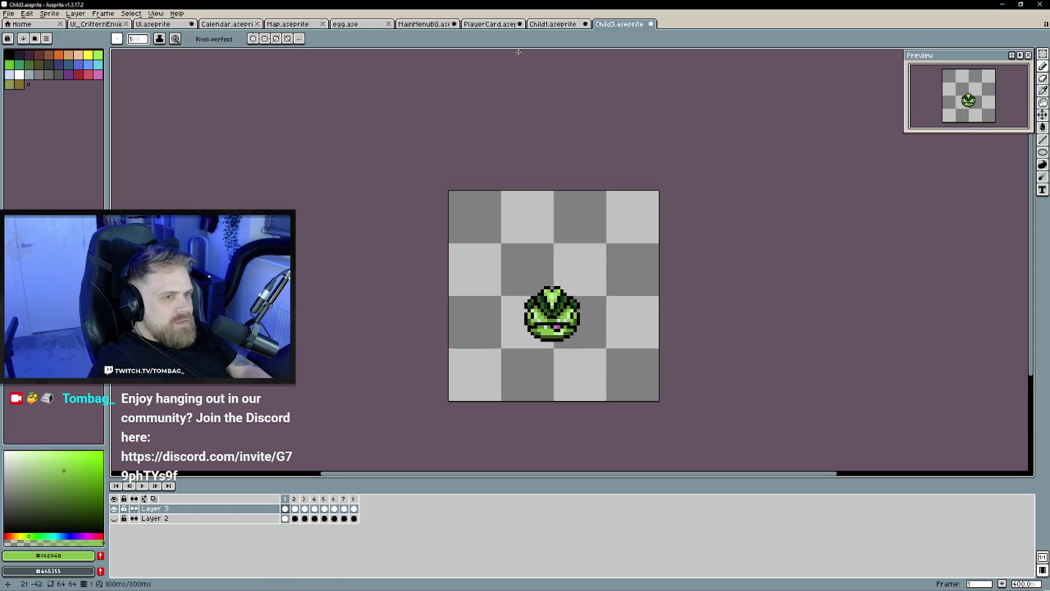
# Back on the UI sheet, bucket-fill the frog outline's interior with light green.
pyautogui.click(422, 24)
pyautogui.click(492, 25)
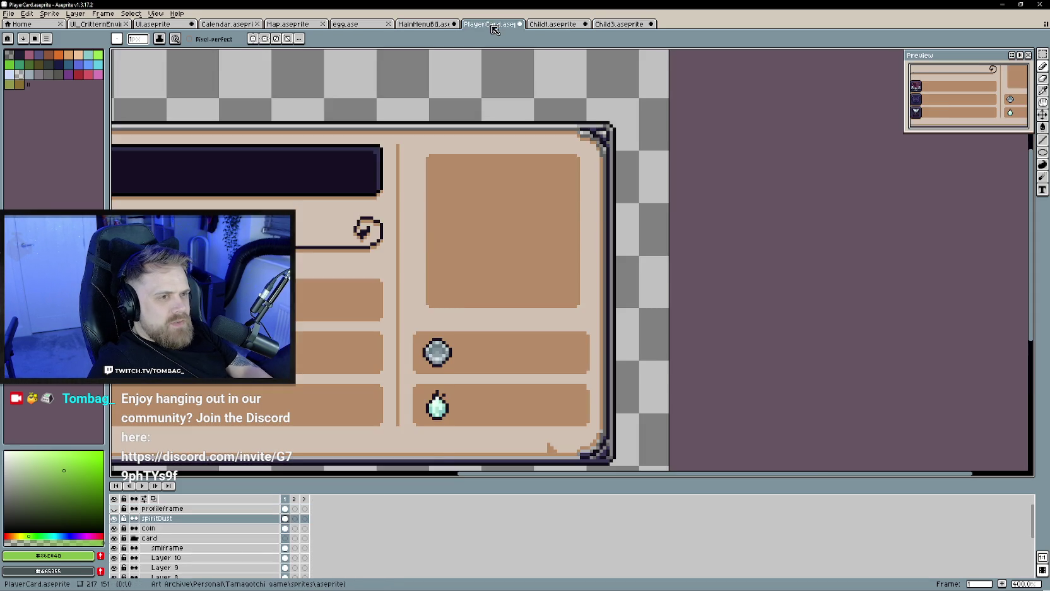
pyautogui.click(360, 25)
pyautogui.click(287, 24)
pyautogui.click(229, 25)
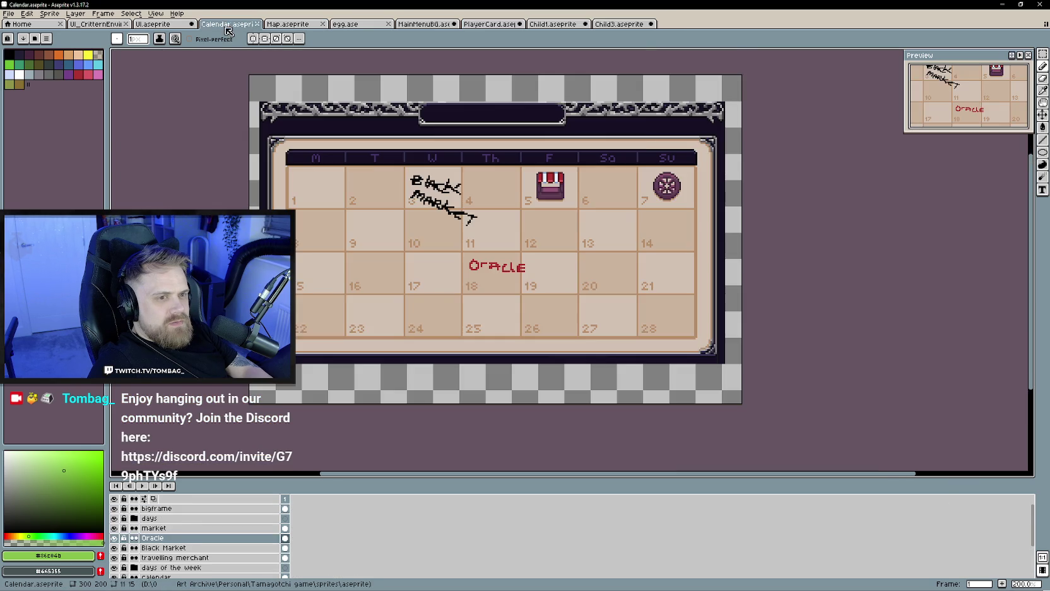
pyautogui.click(163, 27)
pyautogui.scroll(1, 447, 340)
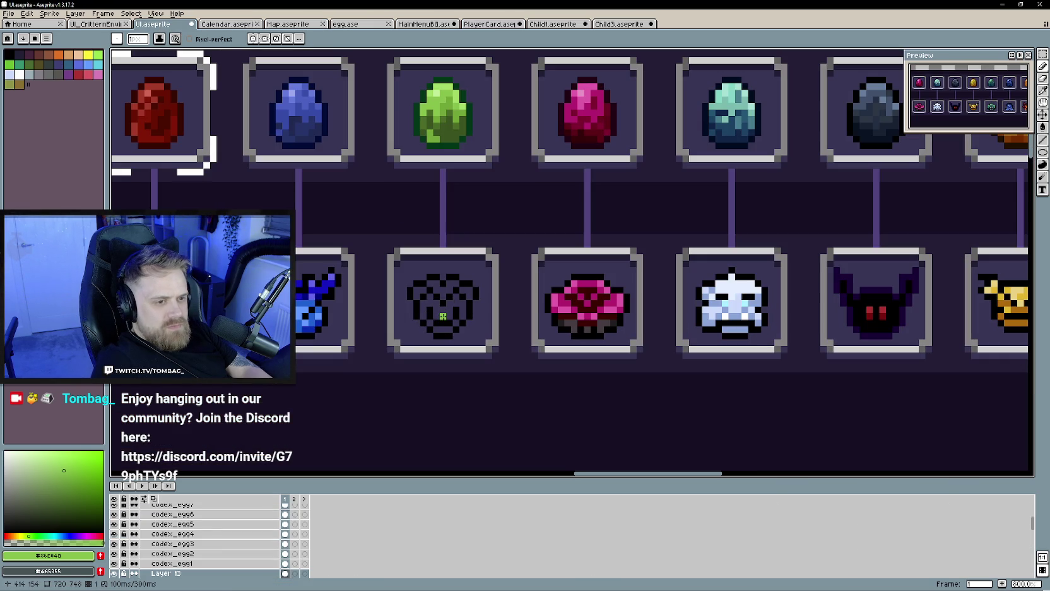
pyautogui.press('g')
pyautogui.click(443, 315)
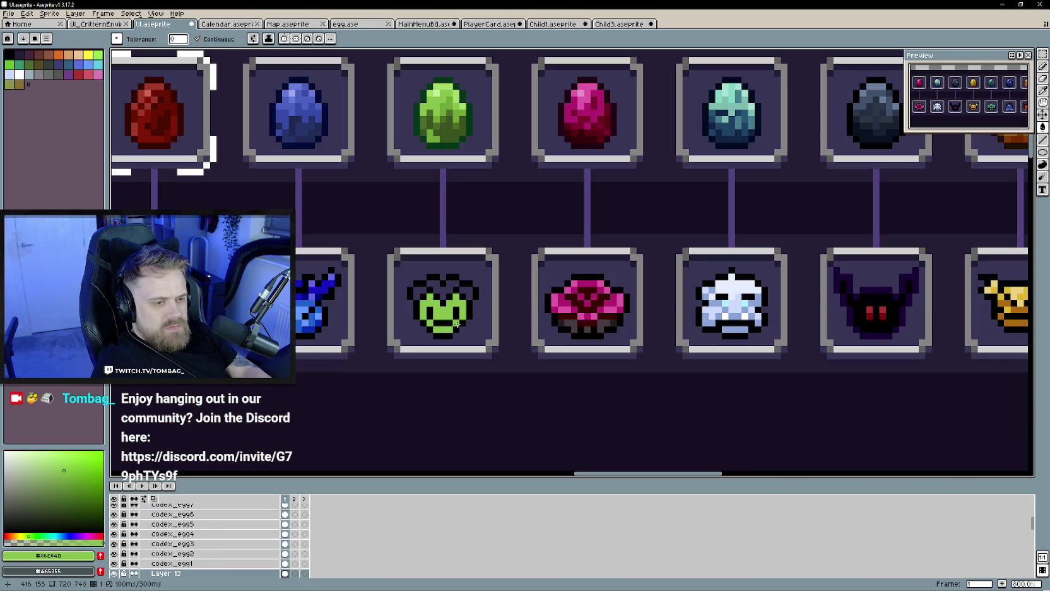
# Compare the filled icon against the Child3 frog sprite and return to the UI sheet.
pyautogui.click(621, 24)
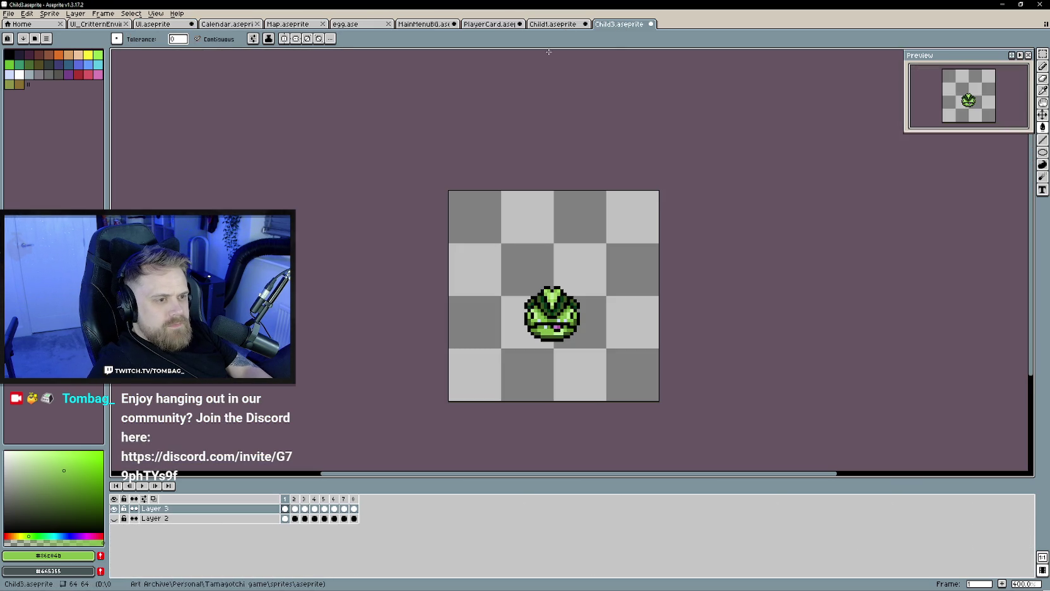
pyautogui.scroll(3, 560, 312)
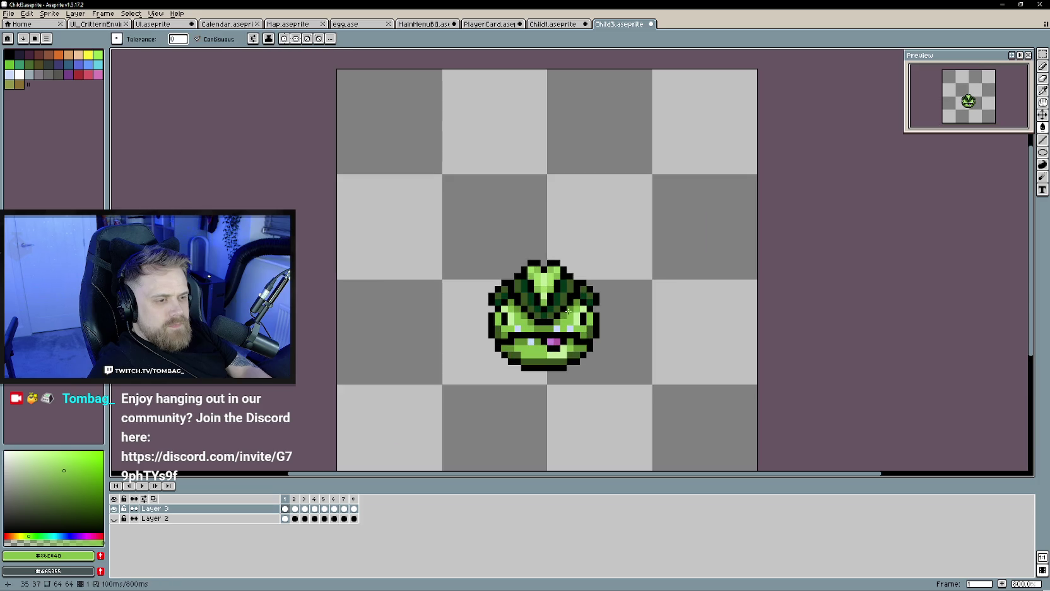
pyautogui.click(288, 24)
pyautogui.click(158, 24)
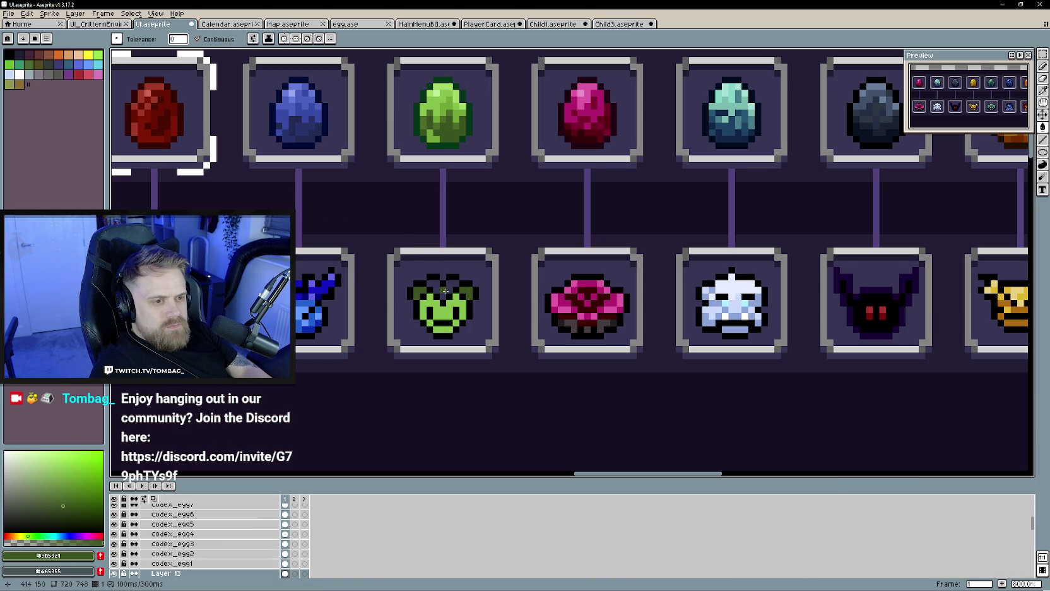
pyautogui.scroll(-2, 514, 329)
pyautogui.scroll(2, 514, 329)
pyautogui.hscroll(-1, 523, 146)
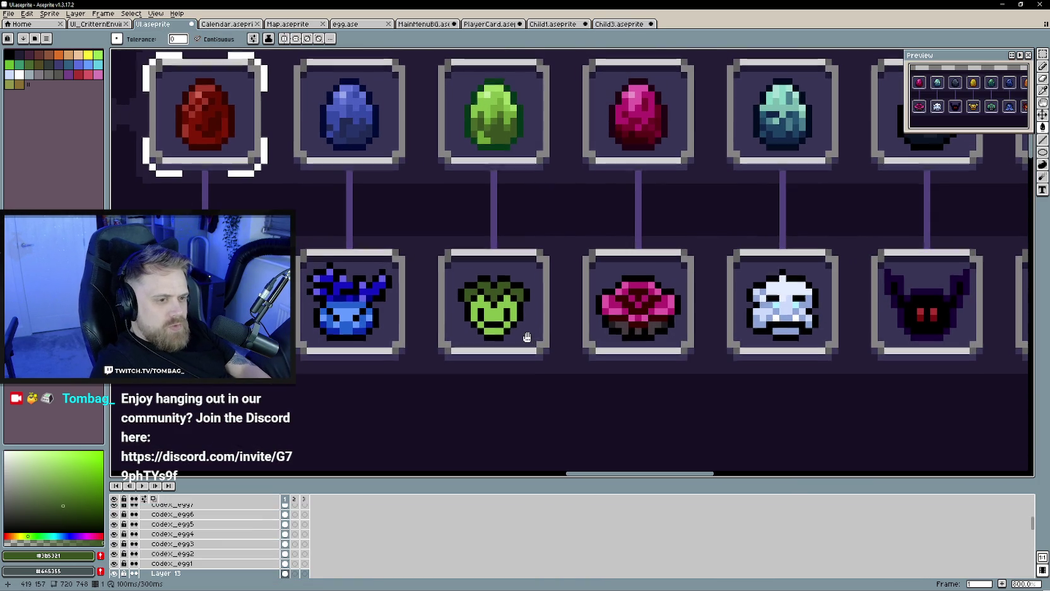
# After checking the Child3 and Child1 sprites, darken the top row of the frog icon's crest.
pyautogui.click(620, 26)
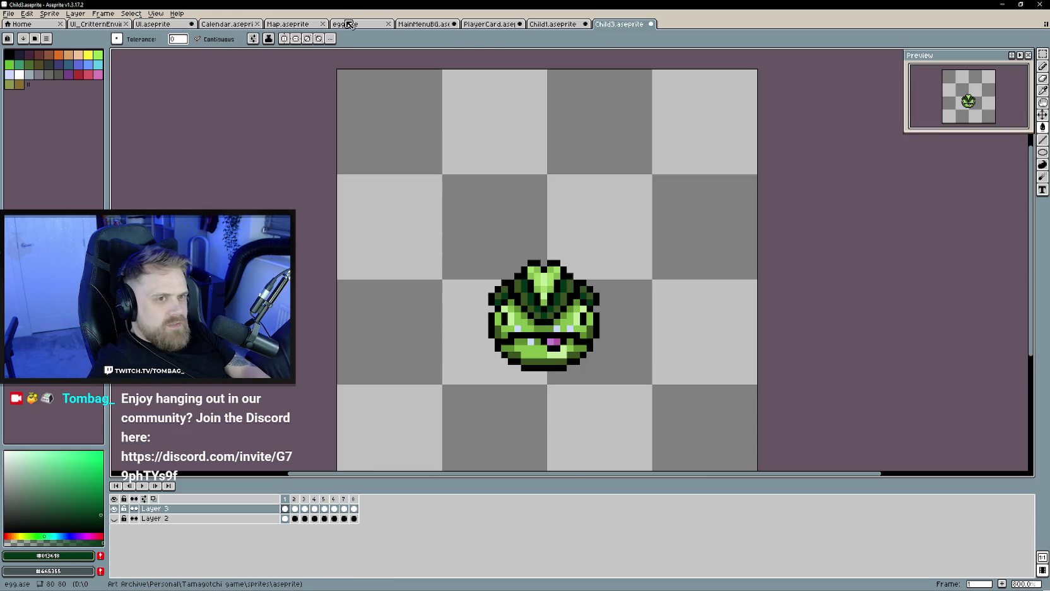
pyautogui.click(530, 26)
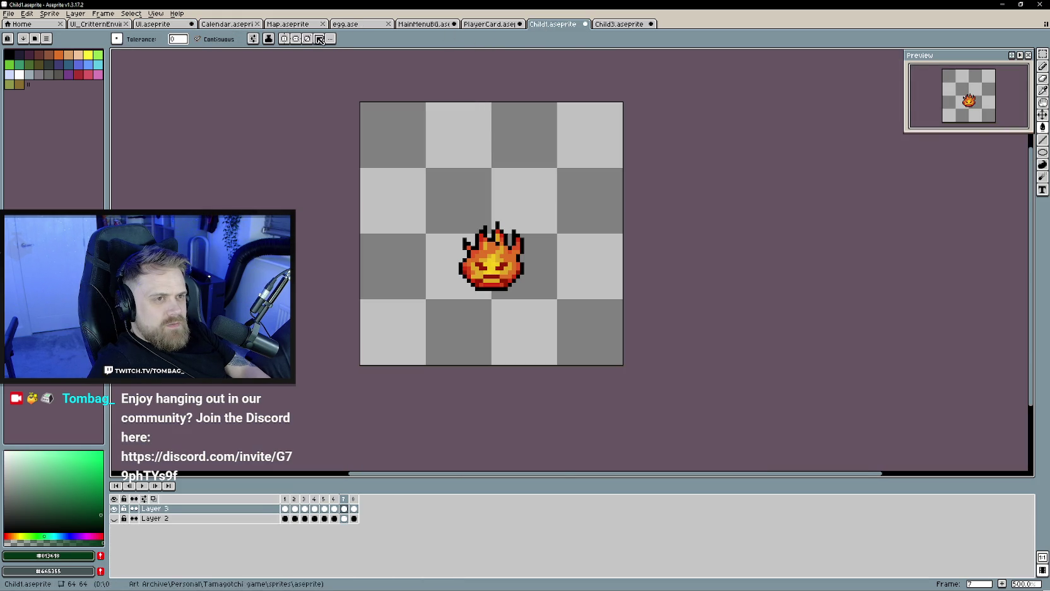
pyautogui.click(155, 24)
pyautogui.scroll(3, 474, 281)
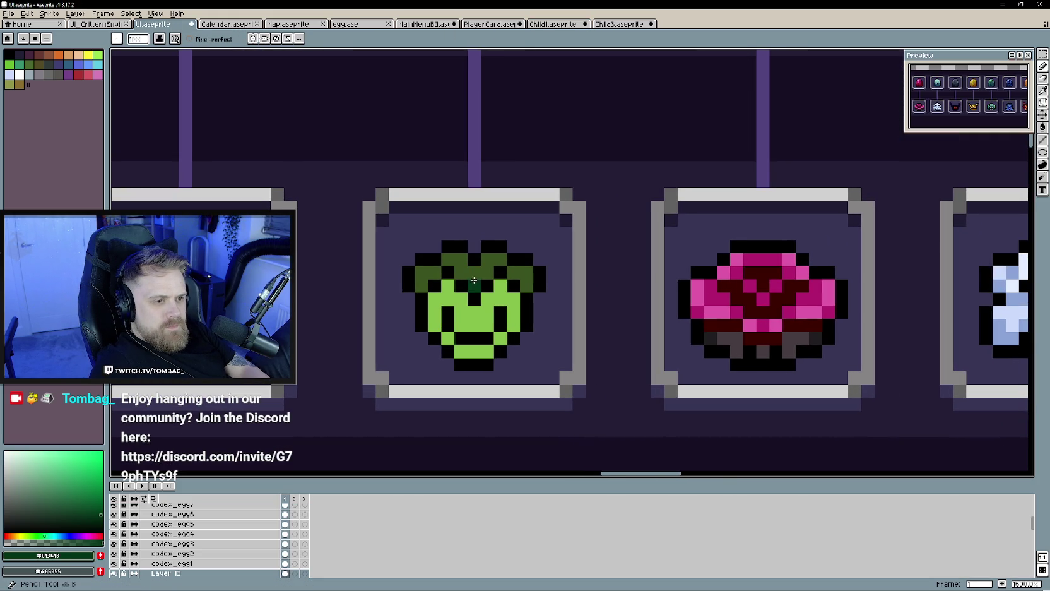
pyautogui.moveTo(526, 286)
pyautogui.mouseDown()
pyautogui.moveTo(513, 273)
pyautogui.moveTo(431, 275)
pyautogui.mouseUp()
pyautogui.scroll(-3, 462, 338)
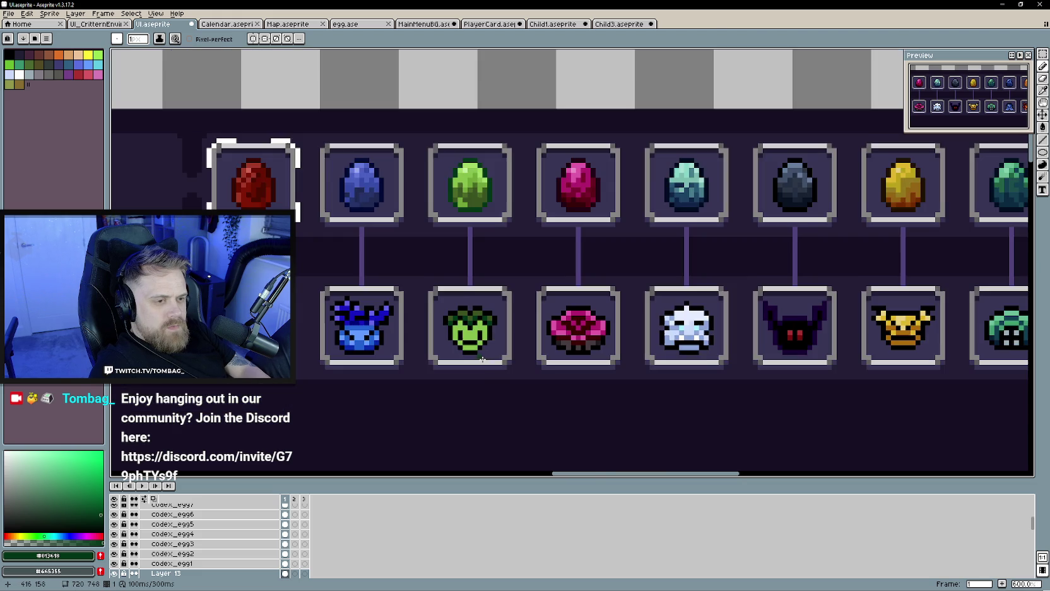
pyautogui.scroll(3, 489, 364)
# Sample light blue and mid green #5f8c30 from Child3 and repaint frog icon pixels in greens.
pyautogui.hotkey('ctrl', 'Tab')
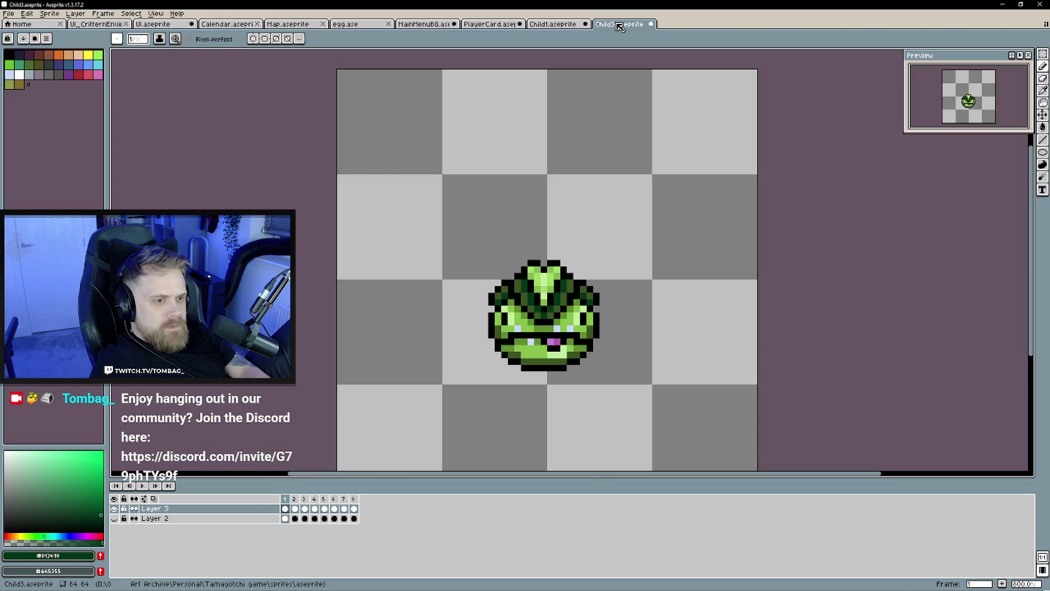
pyautogui.keyDown('alt'); pyautogui.click(524, 328); pyautogui.keyUp('alt')
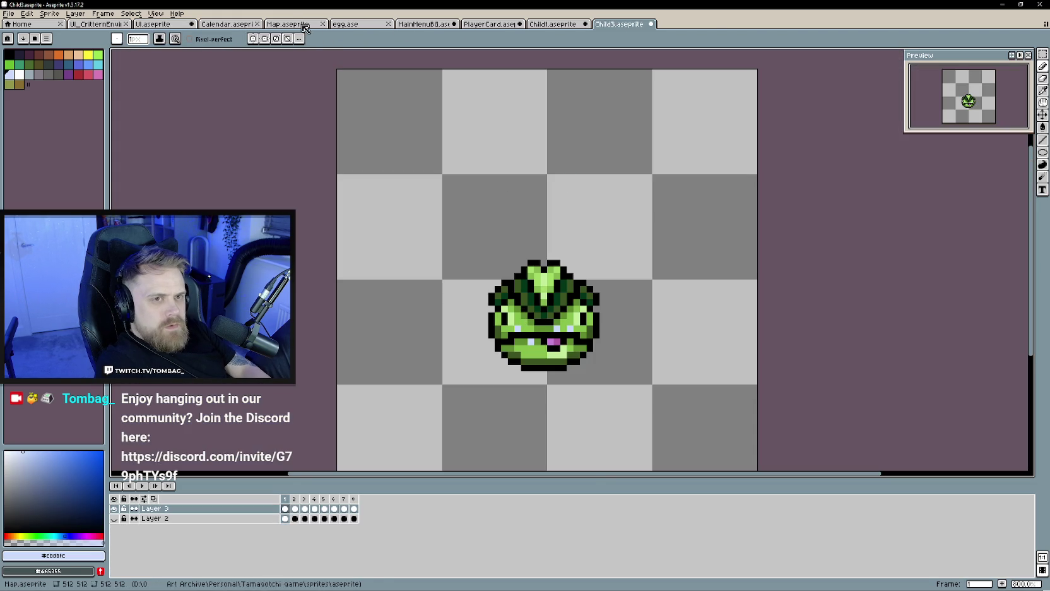
pyautogui.click(201, 25)
pyautogui.click(163, 24)
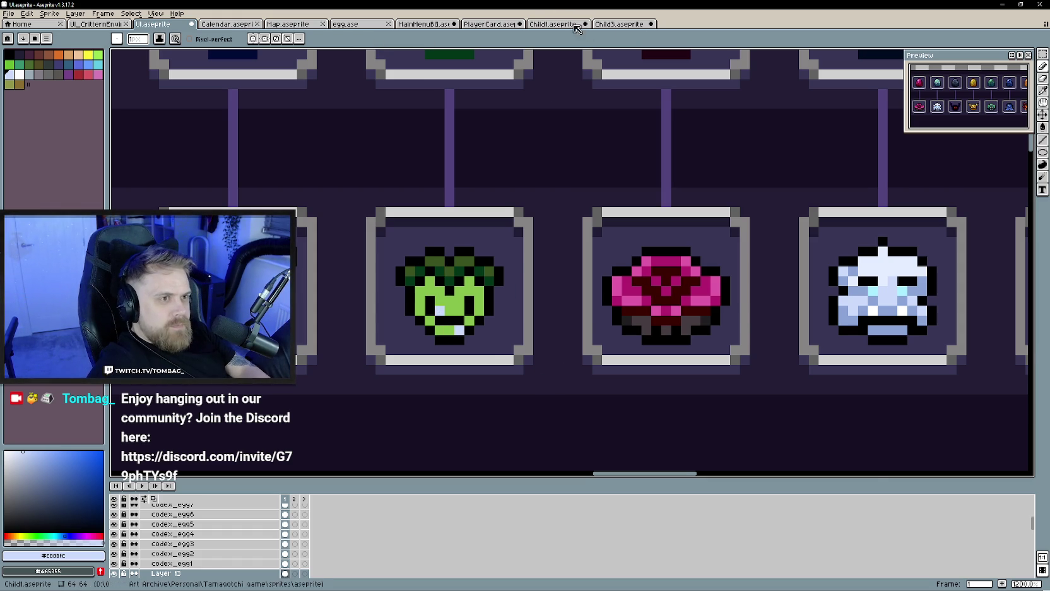
pyautogui.click(619, 24)
pyautogui.keyDown('alt'); pyautogui.click(532, 320); pyautogui.keyUp('alt')
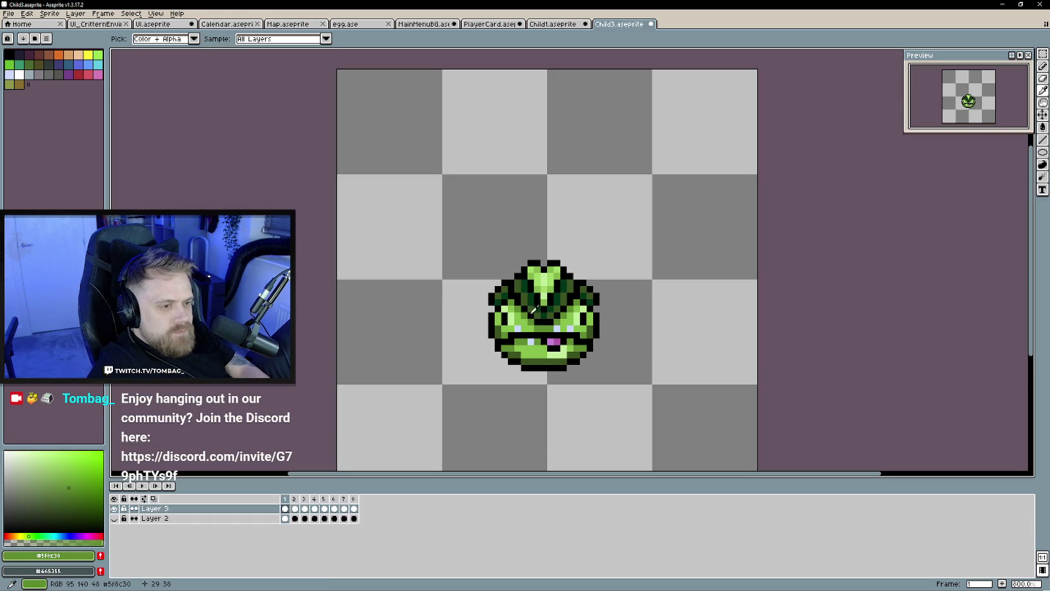
pyautogui.hotkey('ctrl', 'Tab')
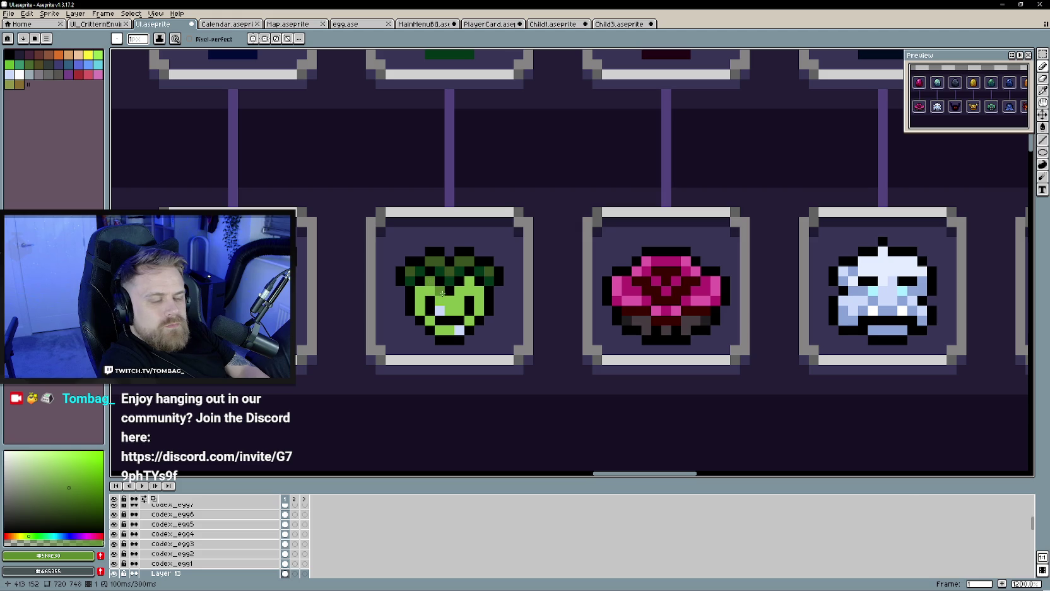
pyautogui.click(452, 303)
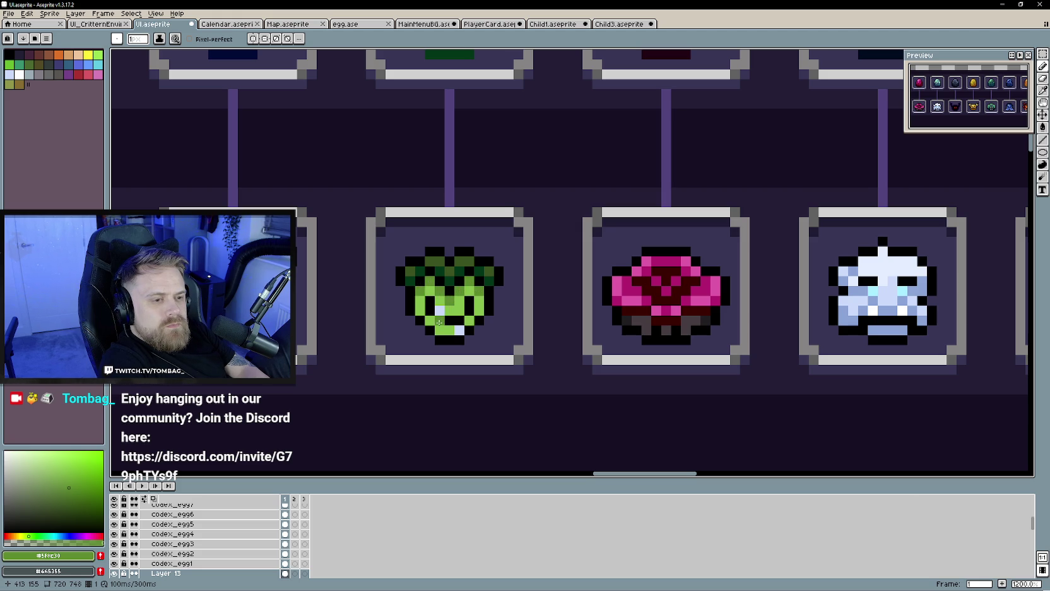
pyautogui.click(470, 321)
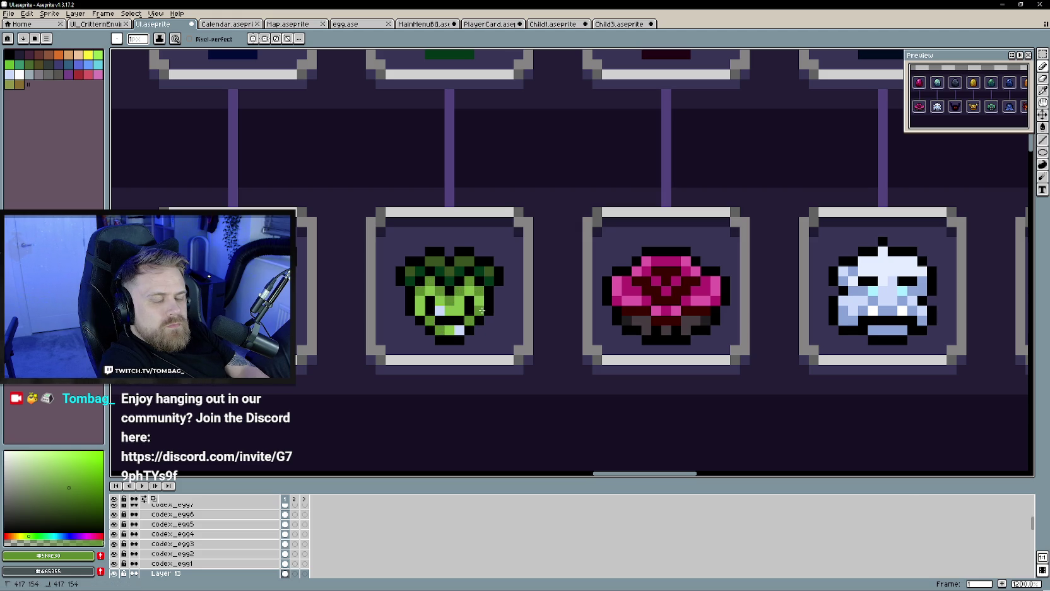
# Sample the Child3 frog's pink tongue colour and bring it back to the codex UI sheet.
pyautogui.scroll(-3, 468, 330)
pyautogui.scroll(2, 488, 348)
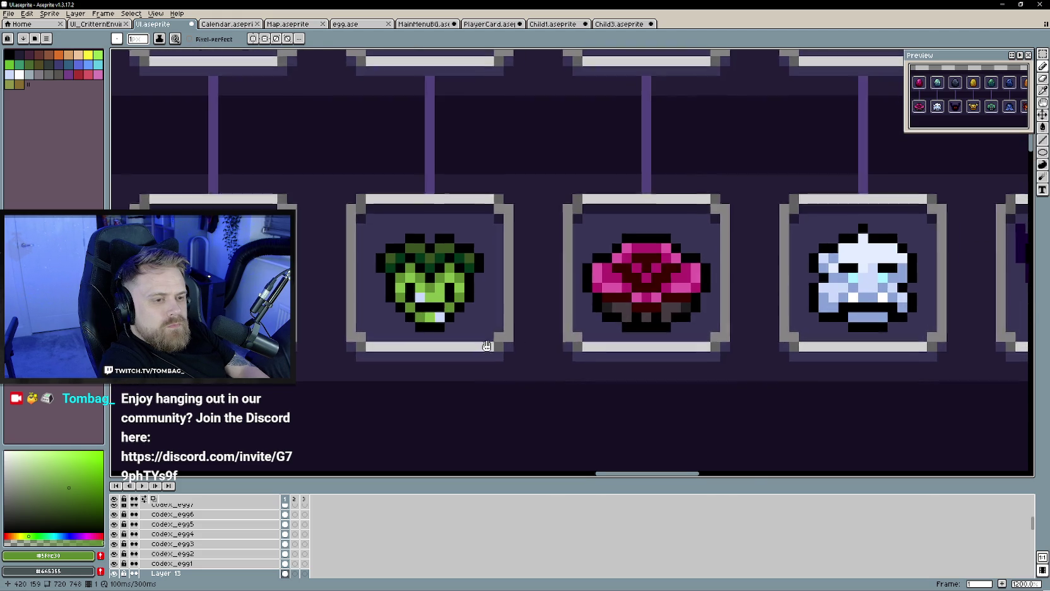
pyautogui.scroll(1, 488, 348)
pyautogui.click(594, 25)
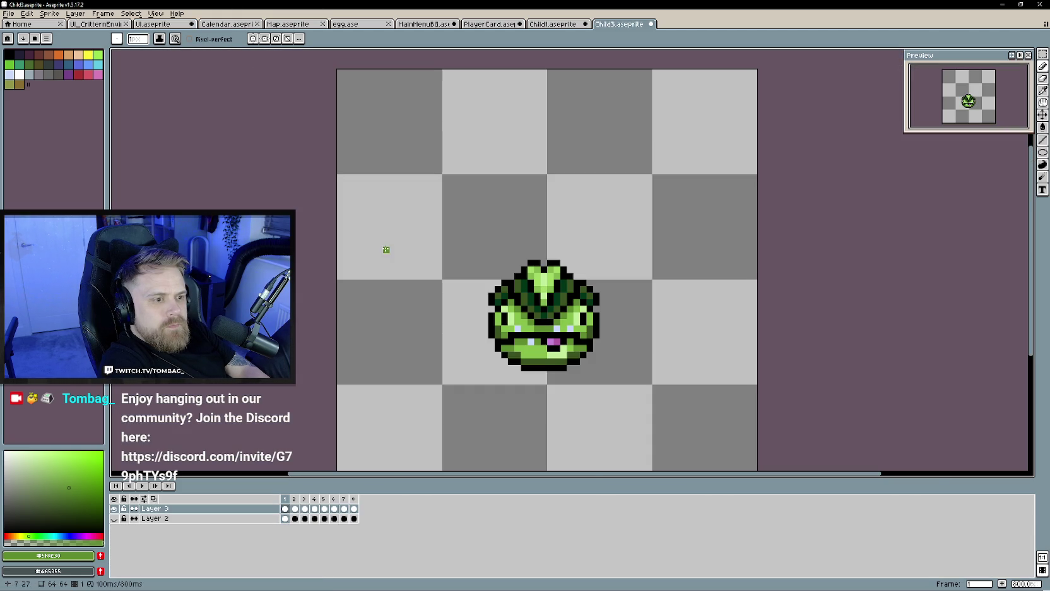
pyautogui.keyDown('alt'); pyautogui.click(553, 342); pyautogui.keyUp('alt')
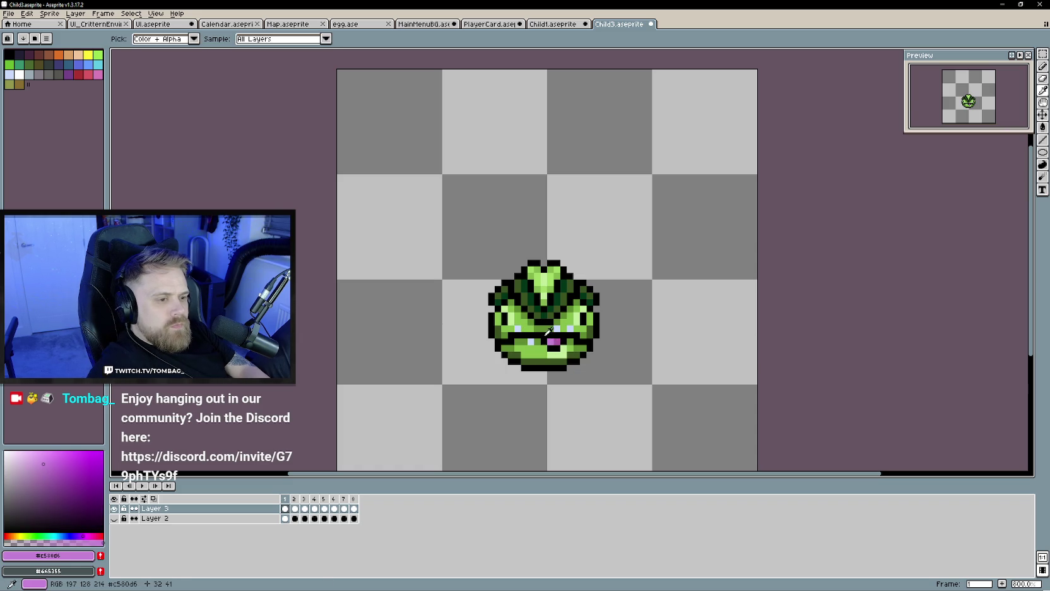
pyautogui.click(153, 24)
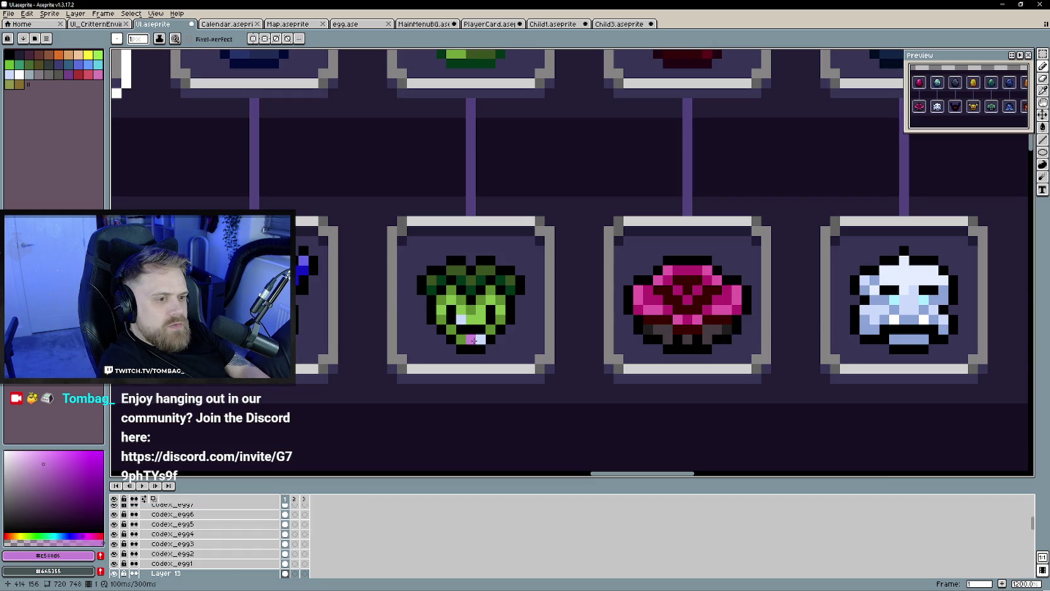
pyautogui.scroll(-5, 571, 399)
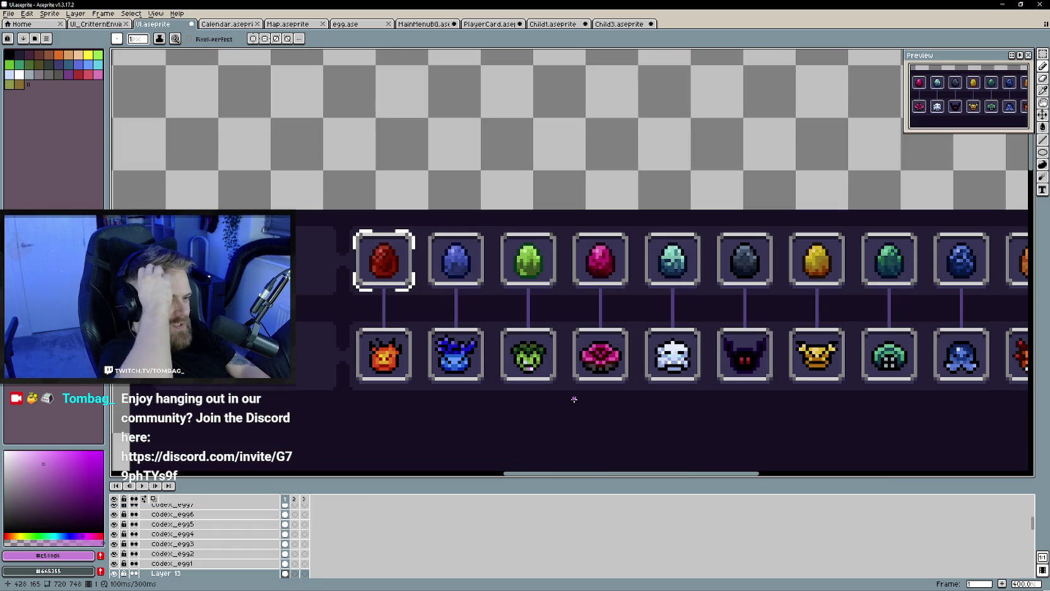
# Rename Layer 13 to codex_child3, duplicate it, and name the copy codex_child3_silhouette.
pyautogui.doubleClick(191, 574)
pyautogui.write('codex_child3')
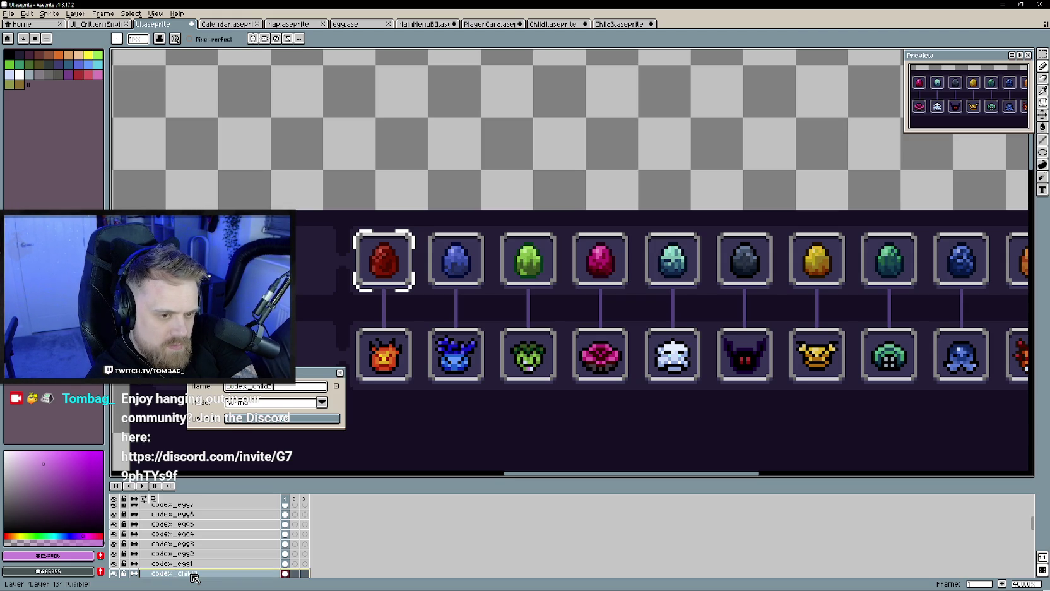
pyautogui.press('Return')
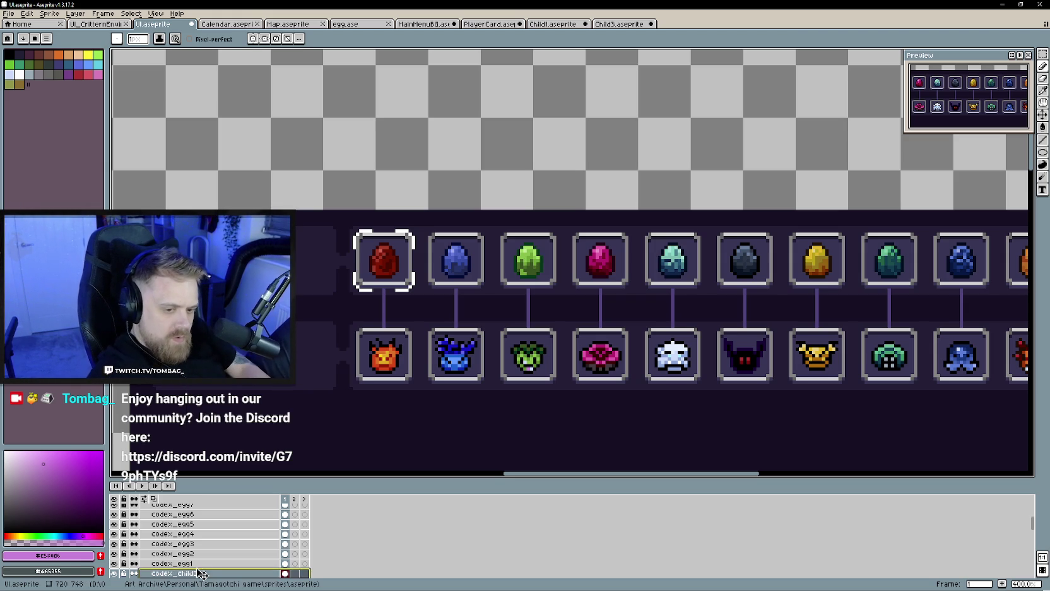
pyautogui.scroll(-3, 200, 568)
pyautogui.rightClick(198, 544)
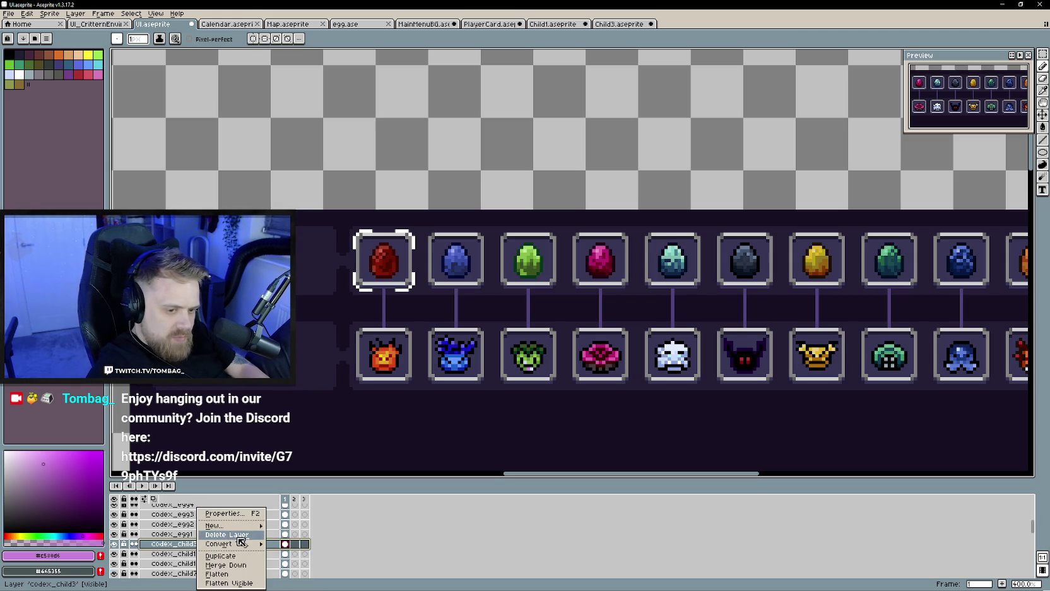
pyautogui.click(246, 561)
pyautogui.doubleClick(221, 543)
pyautogui.write('codex_child3_silhouette')
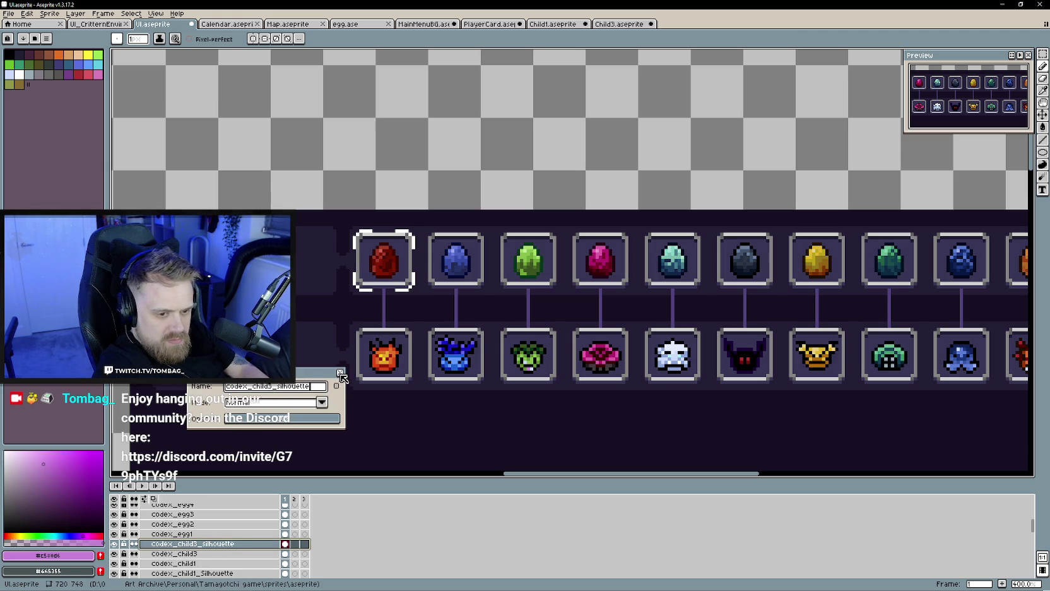
pyautogui.click(340, 373)
# Zoom in and paint the silhouette layer's frog solid black.
pyautogui.scroll(2, 439, 382)
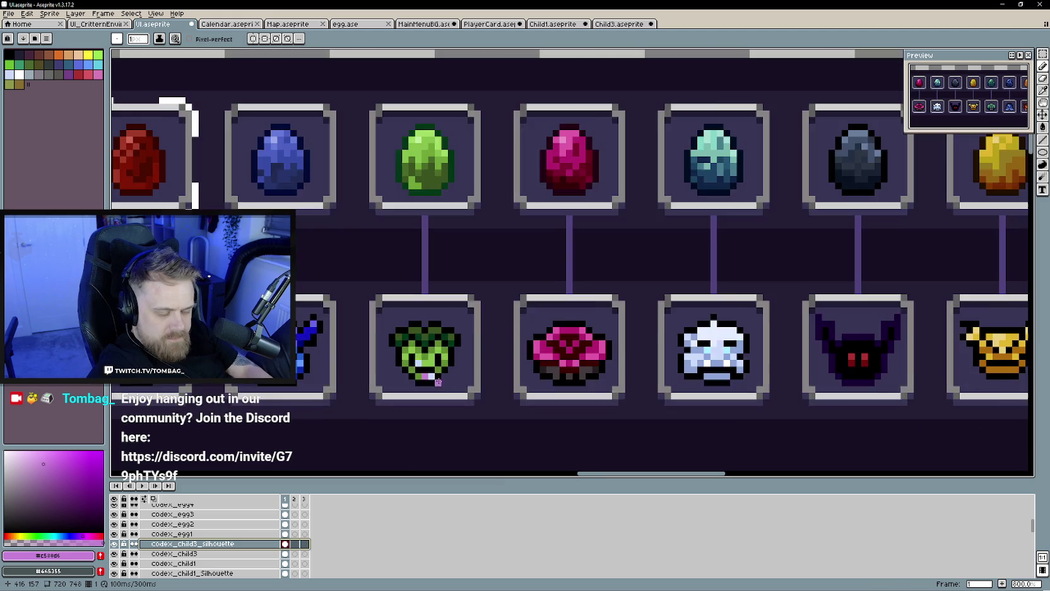
pyautogui.scroll(1, 438, 381)
pyautogui.scroll(3, 438, 382)
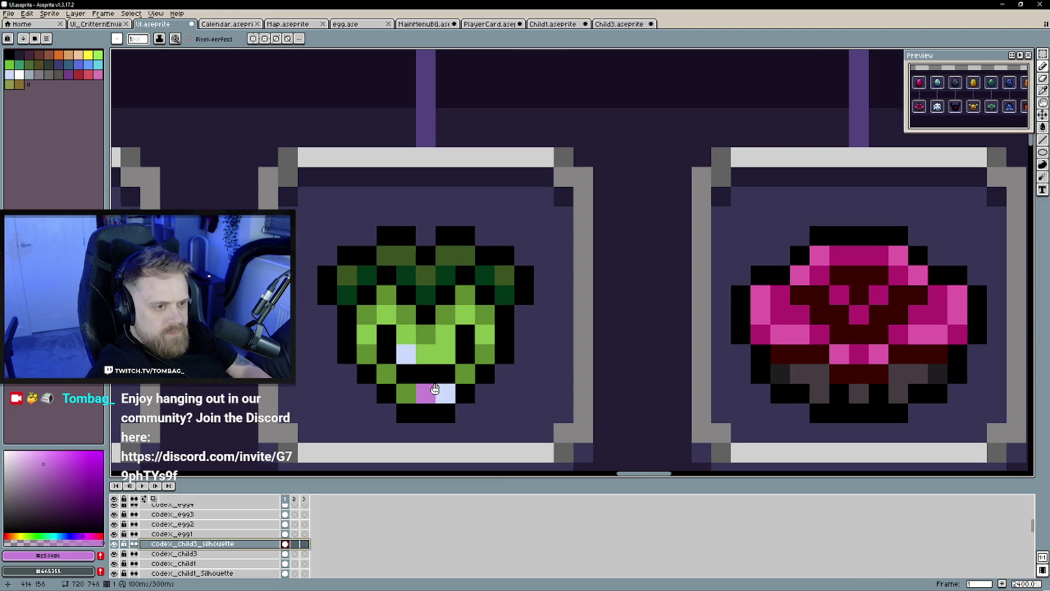
pyautogui.moveTo(435, 388); pyautogui.dragTo(452, 404)
pyautogui.moveTo(483, 282)
pyautogui.mouseDown()
pyautogui.moveTo(396, 282)
pyautogui.moveTo(371, 307)
pyautogui.mouseUp()
pyautogui.moveTo(470, 307)
pyautogui.mouseDown()
pyautogui.moveTo(522, 292)
pyautogui.moveTo(417, 330)
pyautogui.moveTo(459, 341)
pyautogui.moveTo(481, 390)
pyautogui.moveTo(459, 411)
pyautogui.moveTo(394, 379)
pyautogui.moveTo(404, 391)
pyautogui.mouseUp()
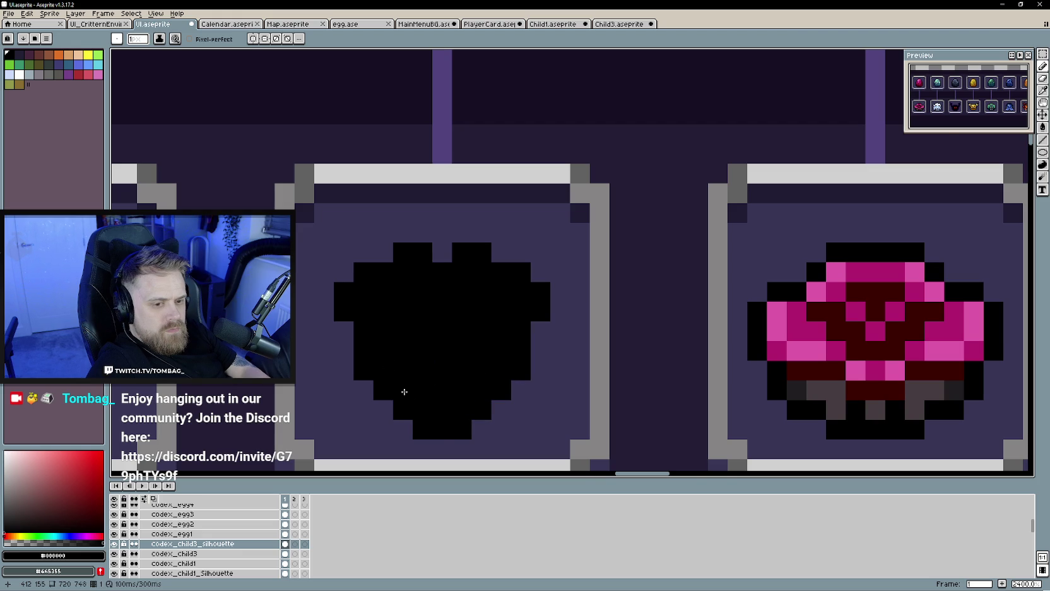
# Move the codex_child3_silhouette layer beneath codex_child3 and save the file.
pyautogui.scroll(-5, 404, 391)
pyautogui.moveTo(208, 555); pyautogui.dragTo(208, 556)
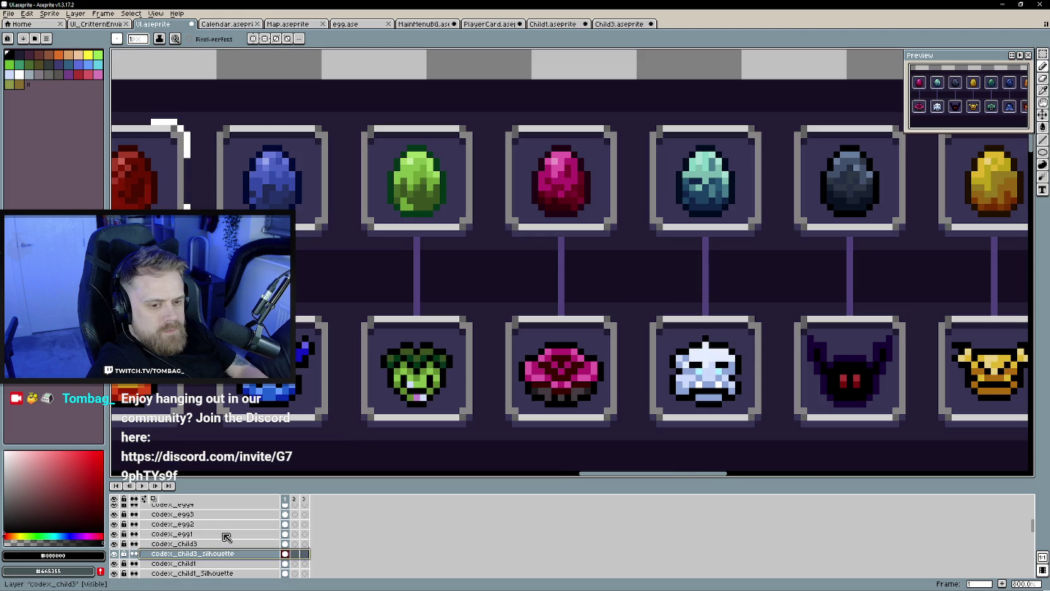
pyautogui.scroll(-3, 424, 434)
pyautogui.scroll(-1, 429, 428)
pyautogui.scroll(-1, 441, 417)
pyautogui.hotkey('ctrl', 's')
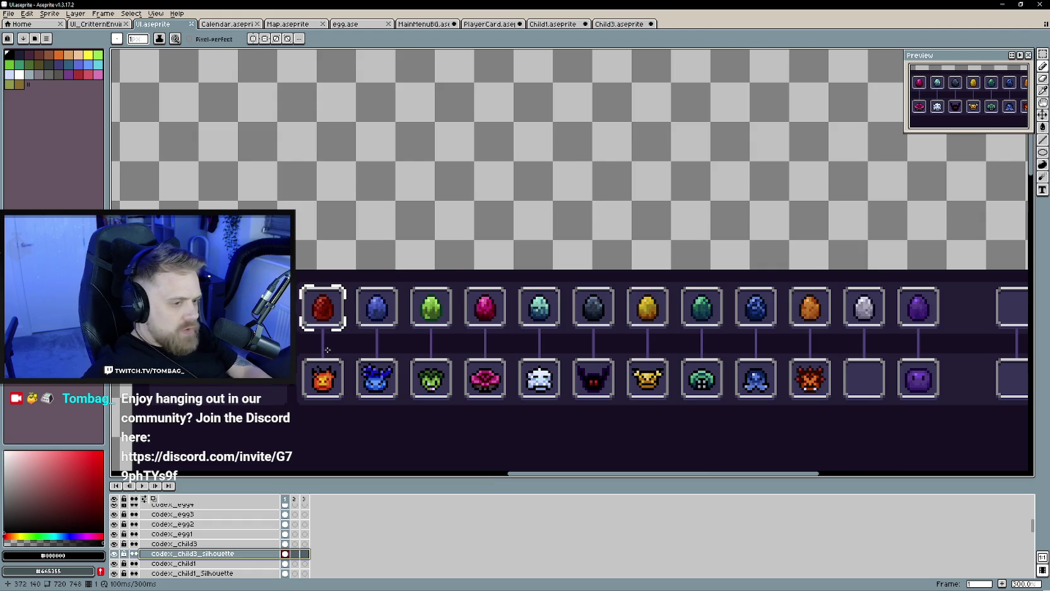
# Zoom out and save UI.aseprite through the File menu.
pyautogui.scroll(-1, 479, 367)
pyautogui.scroll(-1, 479, 367)
pyautogui.scroll(-1, 479, 368)
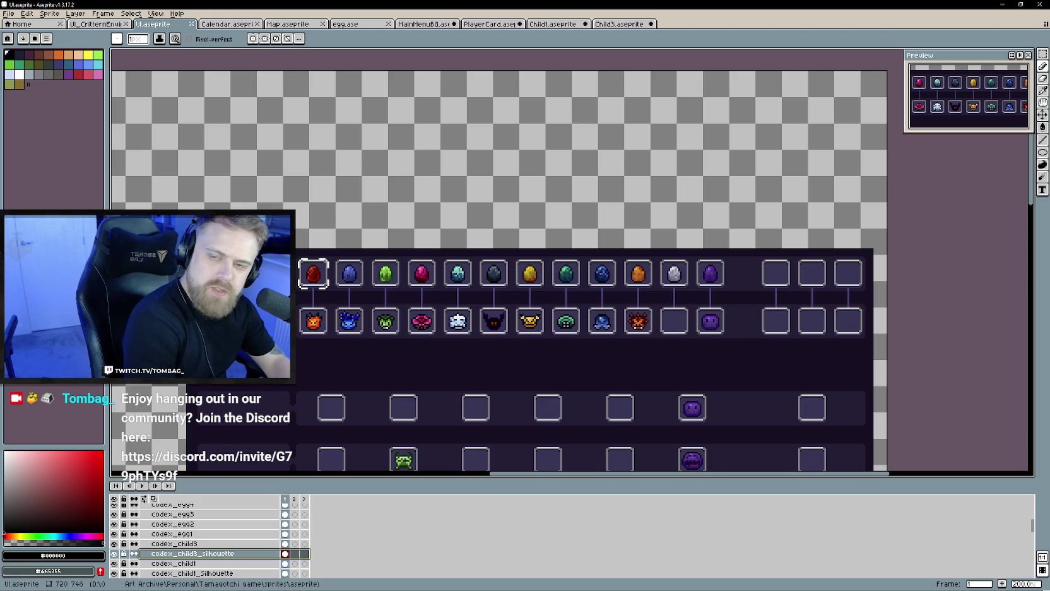
pyautogui.click(9, 13)
pyautogui.press('Escape')
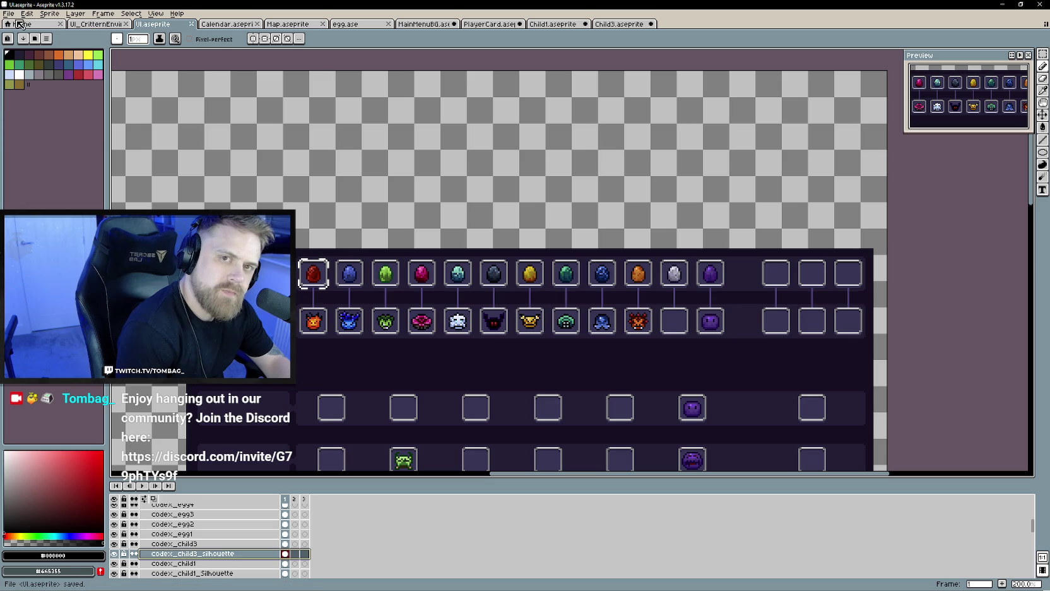
# Pass through the Child3 frog sprite and finish on the Home page with recent files.
pyautogui.click(622, 24)
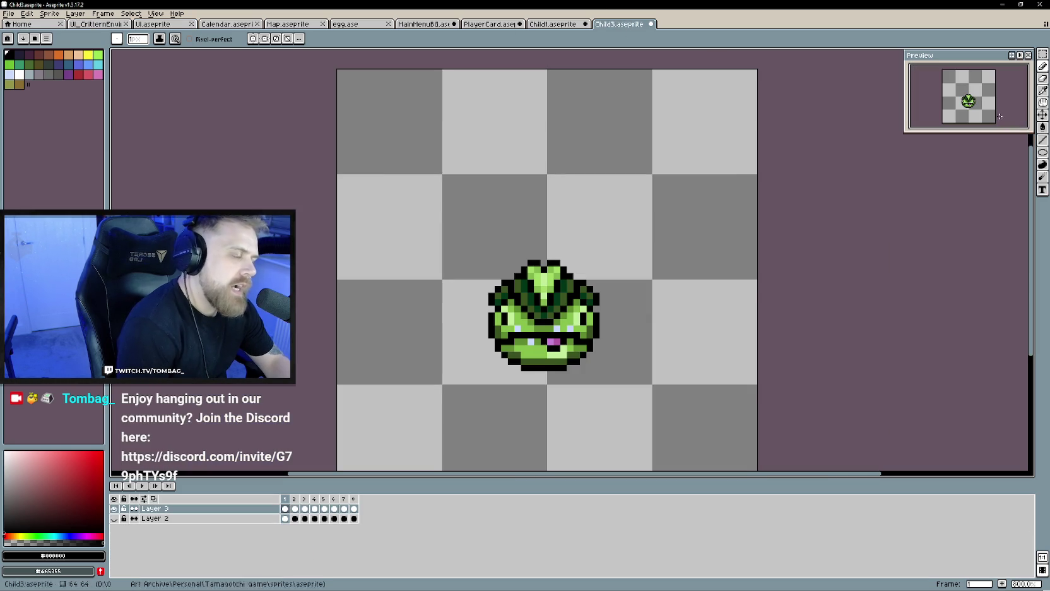
pyautogui.click(98, 26)
pyautogui.click(29, 25)
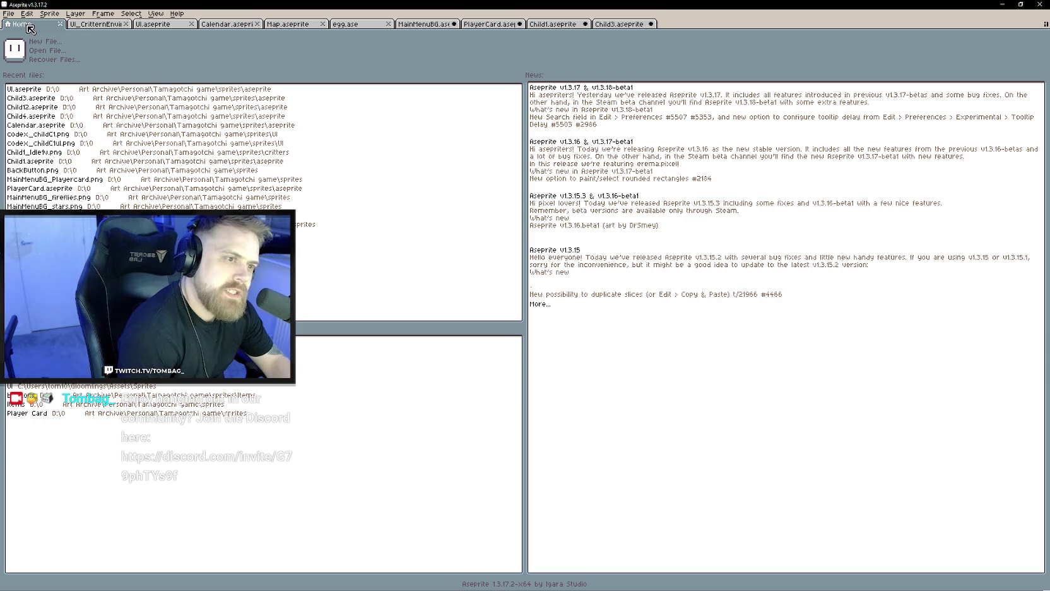